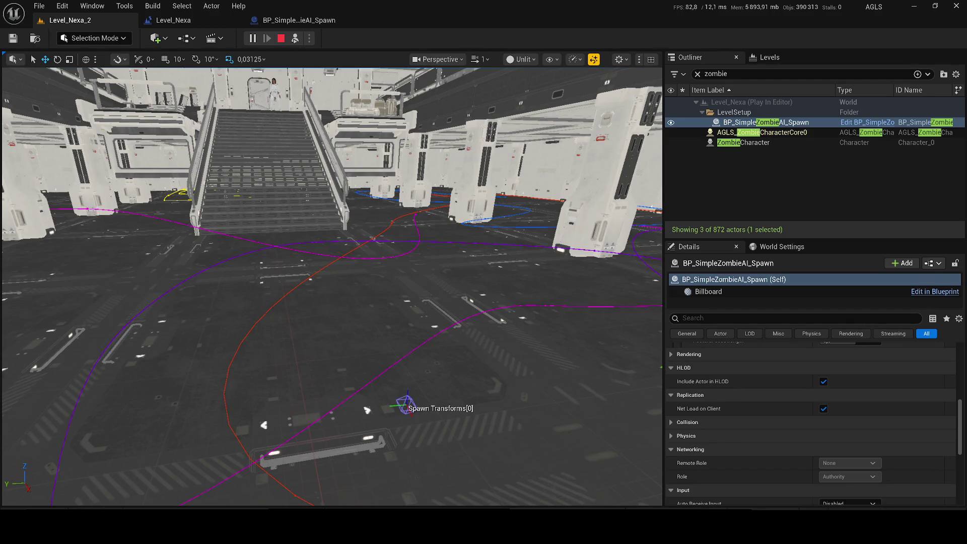
# Step: Focus the view on the zombie spawner and stop the running play session
pyautogui.press('f')
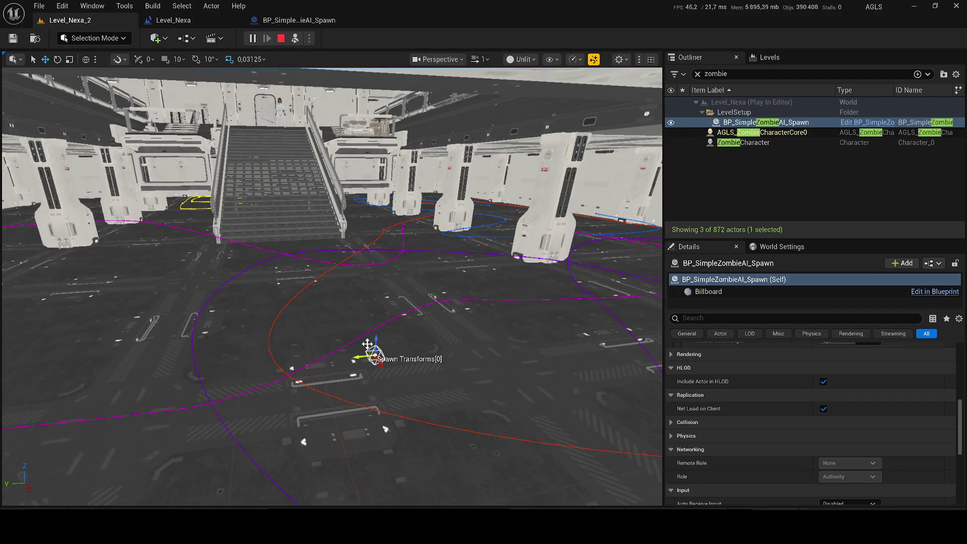
pyautogui.scroll(5, 730, 388)
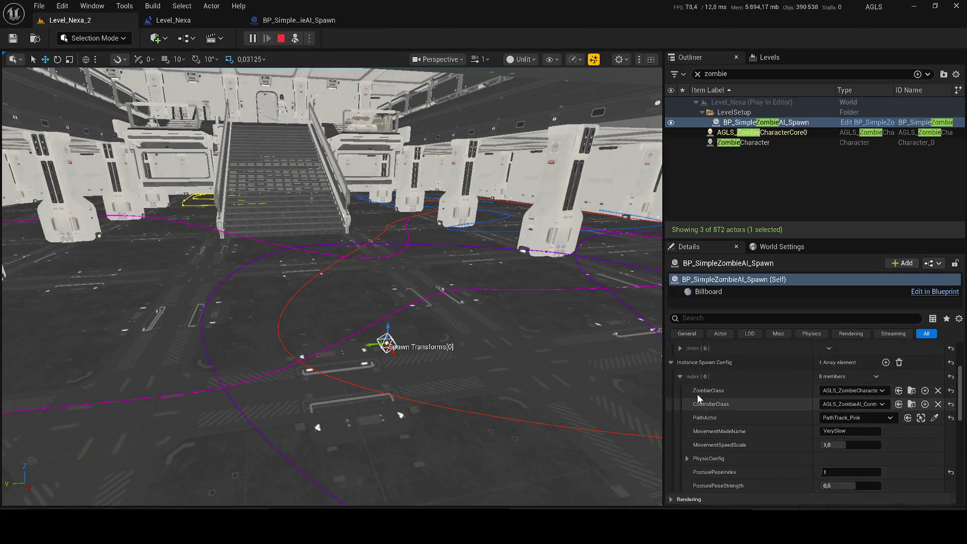
pyautogui.scroll(4, 697, 394)
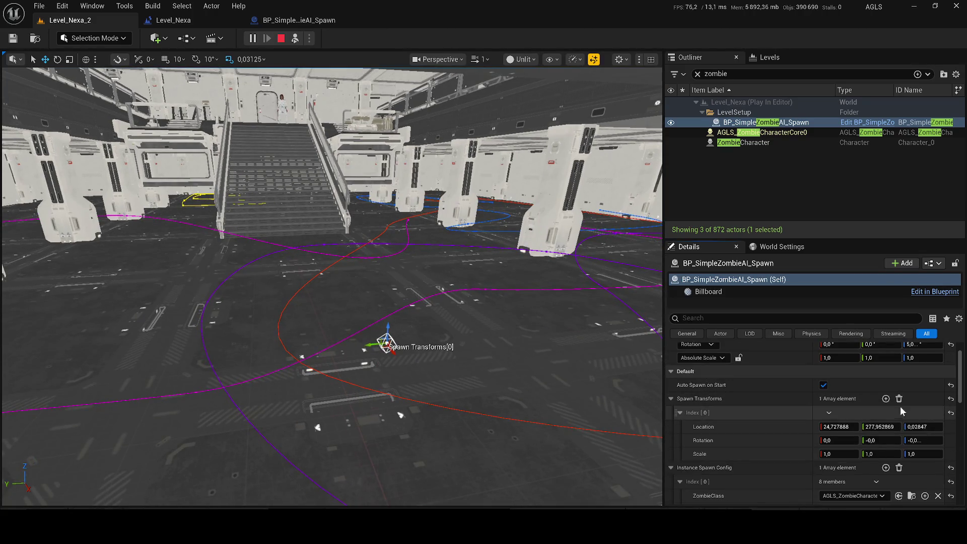
pyautogui.click(886, 398)
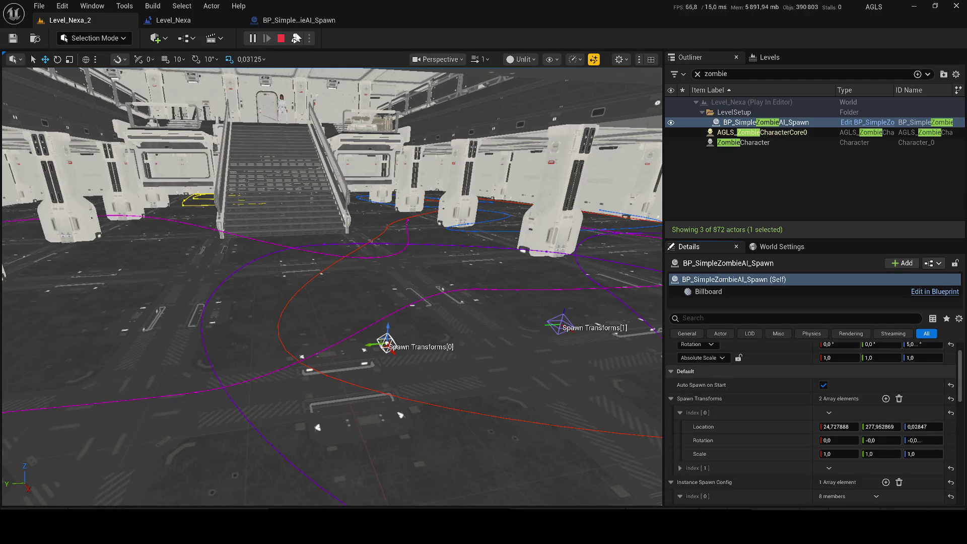
pyautogui.click(281, 39)
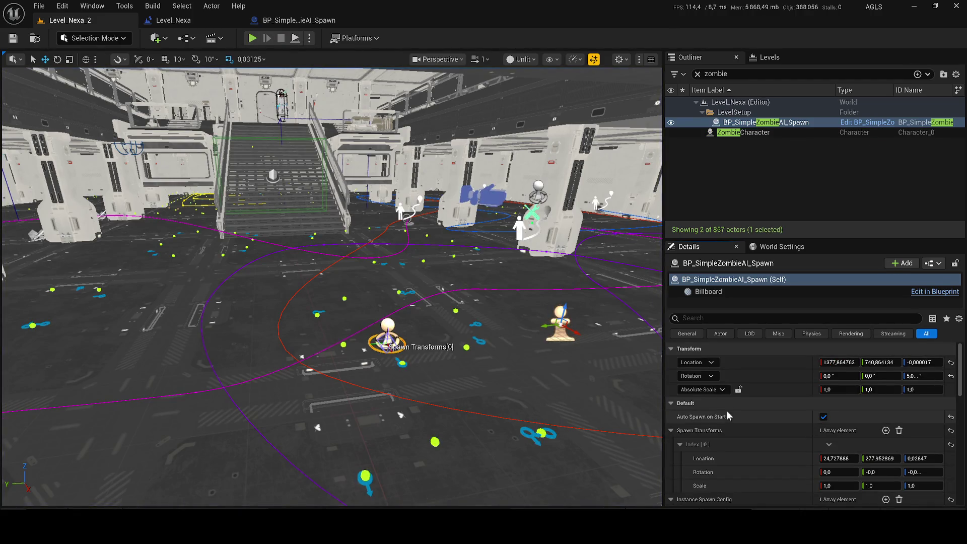
# Step: Add a second Spawn Transforms element (Index 1) and nudge the spawner slightly along Y
pyautogui.click(886, 430)
pyautogui.scroll(-2, 403, 249)
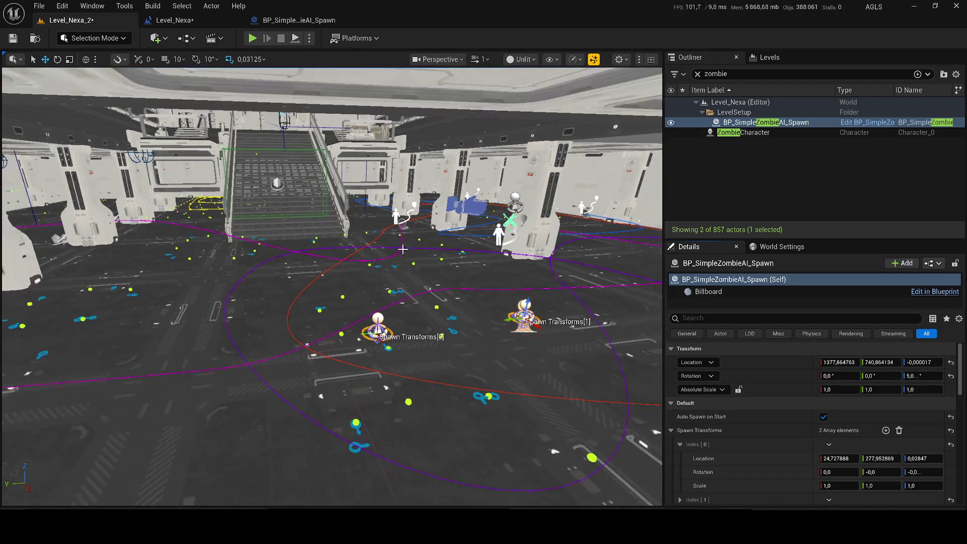
pyautogui.moveTo(508, 323); pyautogui.dragTo(511, 323)
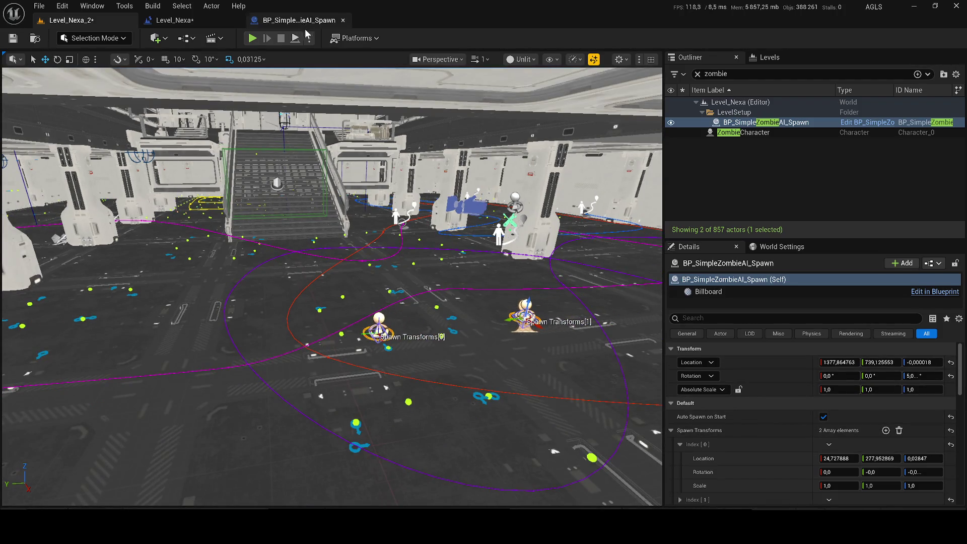
# Step: Run a Simulate session flying toward the stairs and spawn points, then end it
pyautogui.click(309, 38)
pyautogui.click(333, 138)
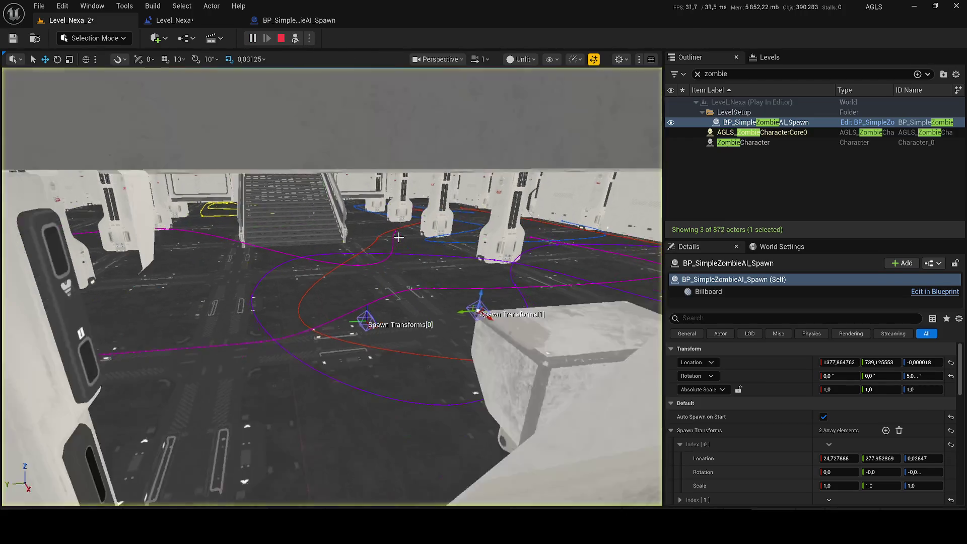
pyautogui.moveTo(398, 237); pyautogui.dragTo(423, 250)
pyautogui.scroll(1, 425, 244)
pyautogui.press('Escape')
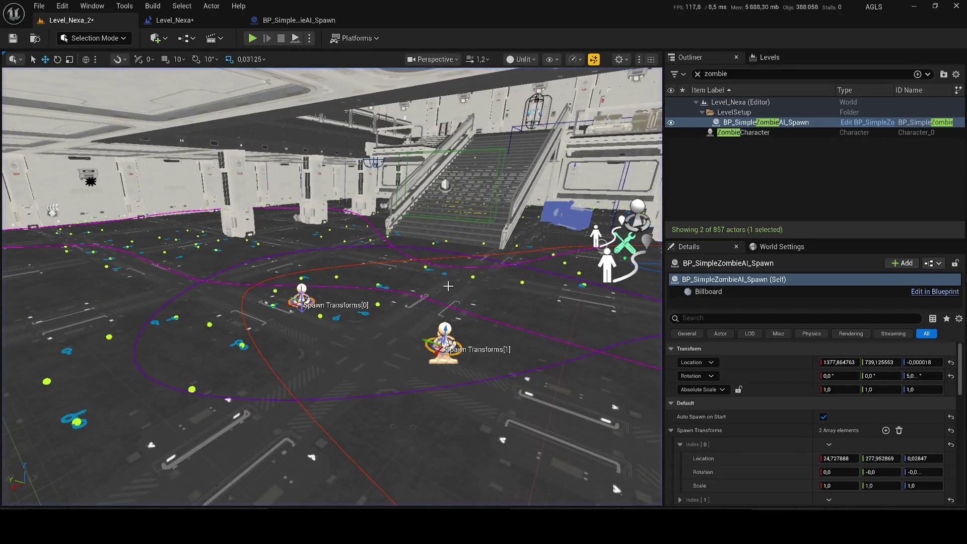
# Step: Collapse the first spawn transform and add extra Instance Spawn Config entries
pyautogui.scroll(-1, 841, 429)
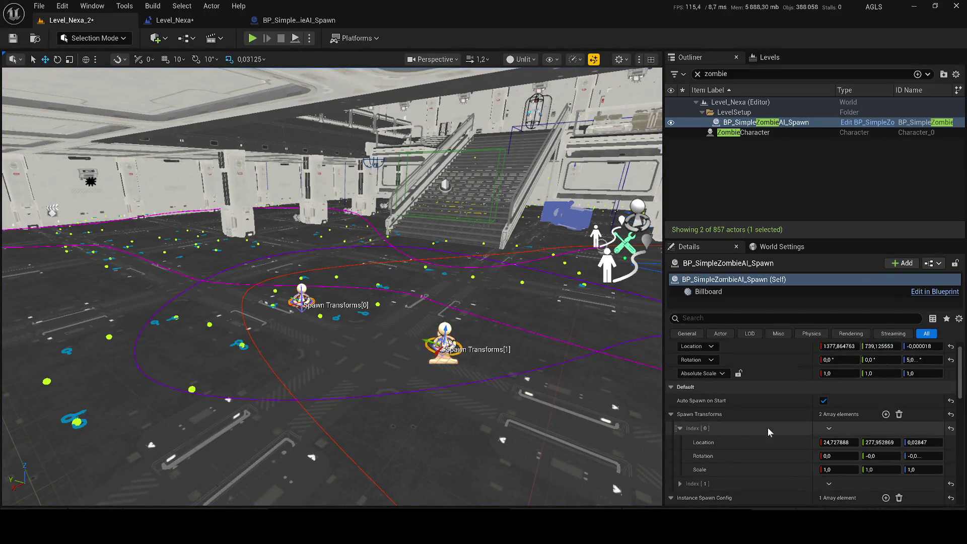
pyautogui.click(681, 428)
pyautogui.scroll(-4, 678, 432)
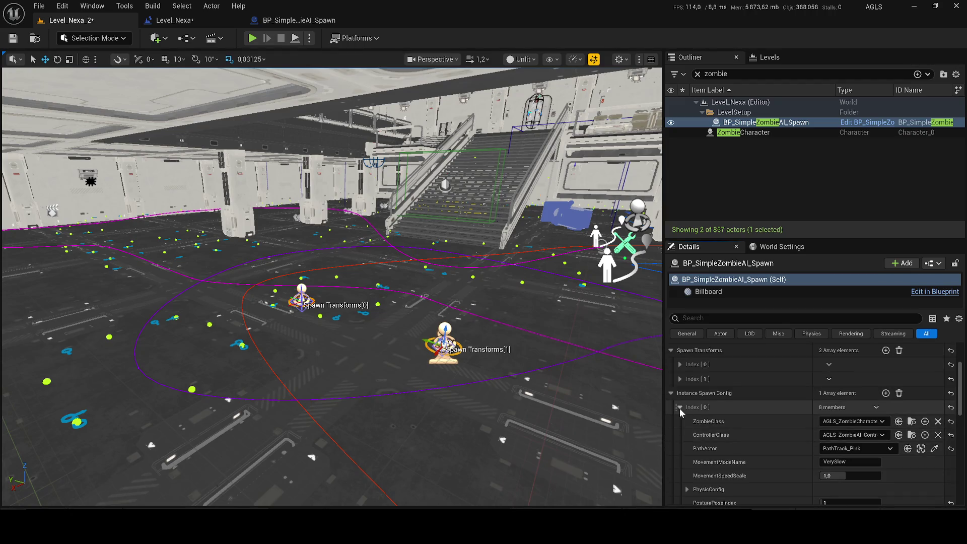
pyautogui.click(885, 393)
pyautogui.click(885, 393)
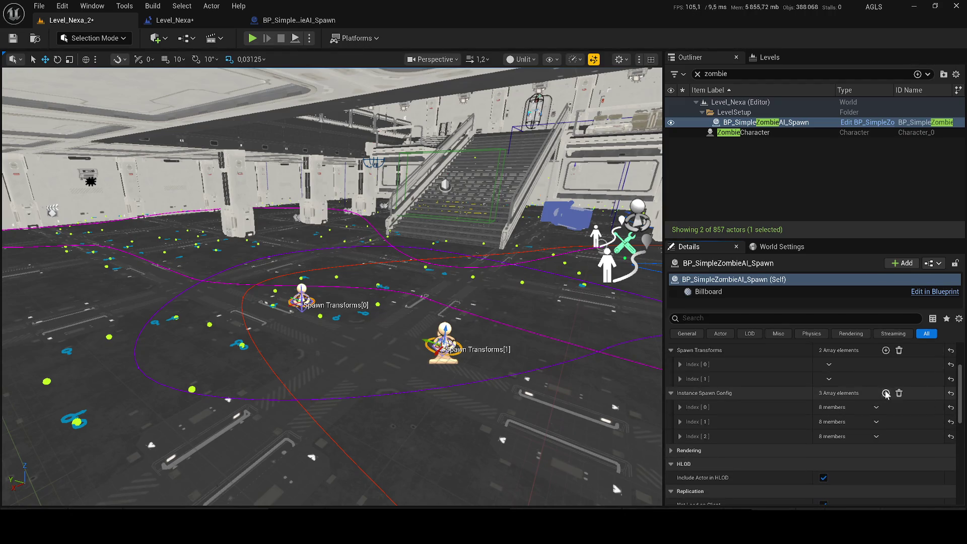
# Step: Reset Instance Spawn Config to a single entry and save the level
pyautogui.click(309, 38)
pyautogui.click(390, 251)
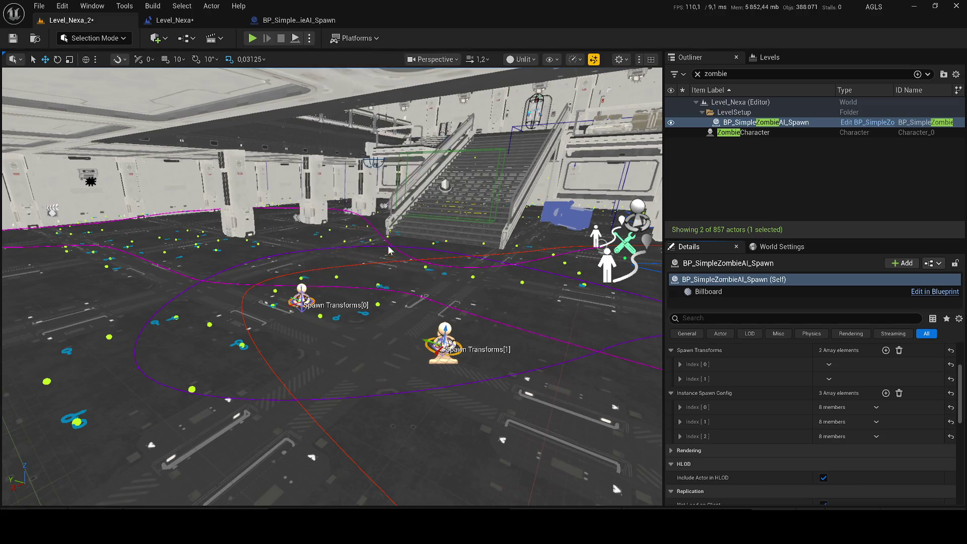
pyautogui.moveTo(395, 257); pyautogui.dragTo(350, 251)
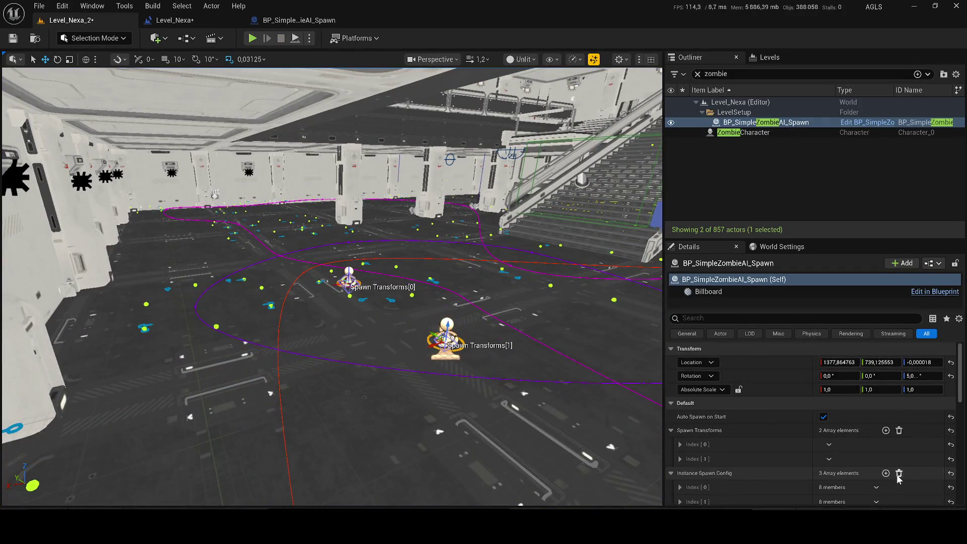
pyautogui.click(899, 473)
pyautogui.click(886, 473)
pyautogui.hotkey('ctrl', 's')
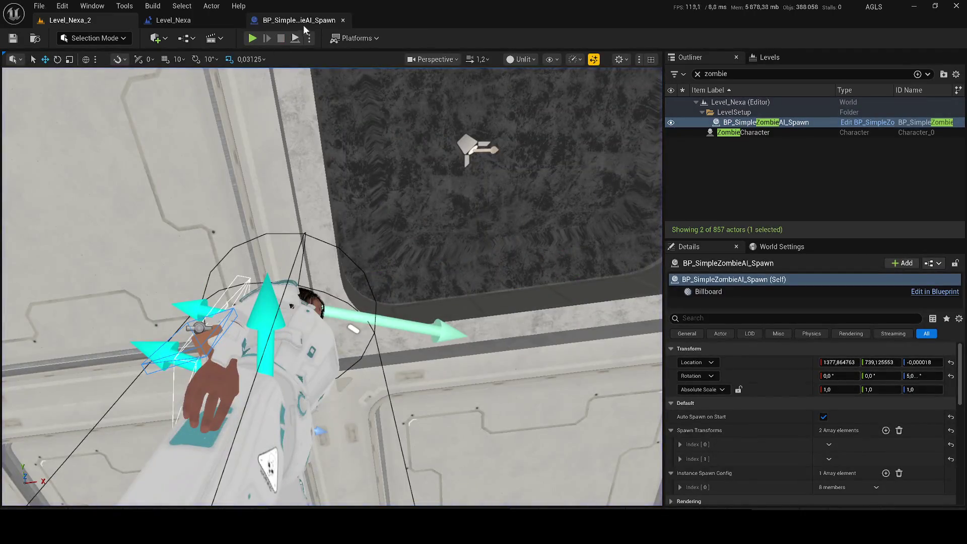
pyautogui.click(310, 38)
pyautogui.click(327, 140)
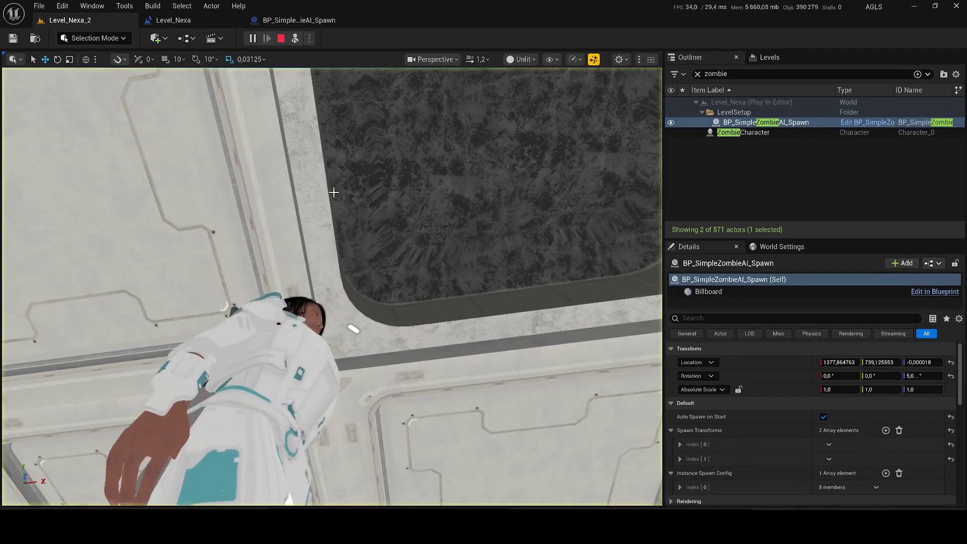
pyautogui.scroll(-2, 332, 286)
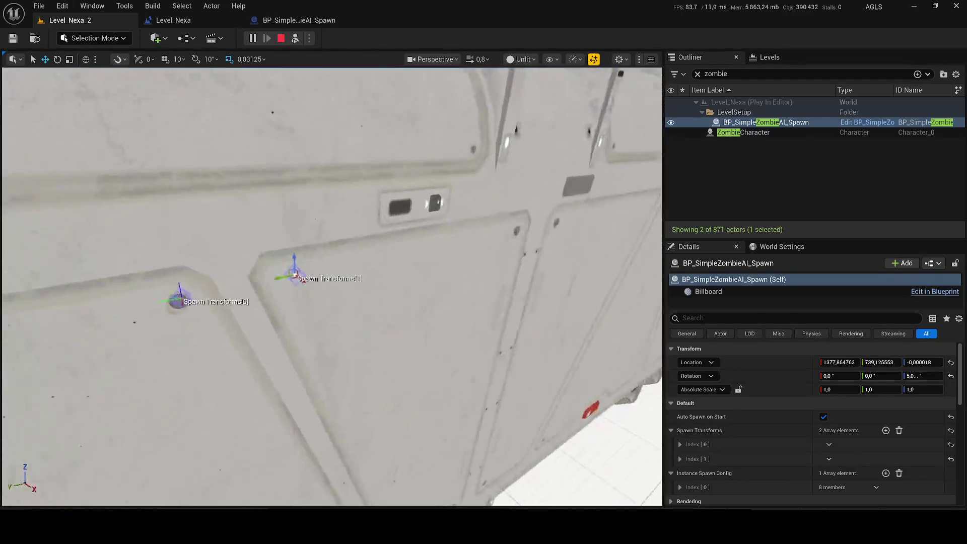
pyautogui.press('Escape')
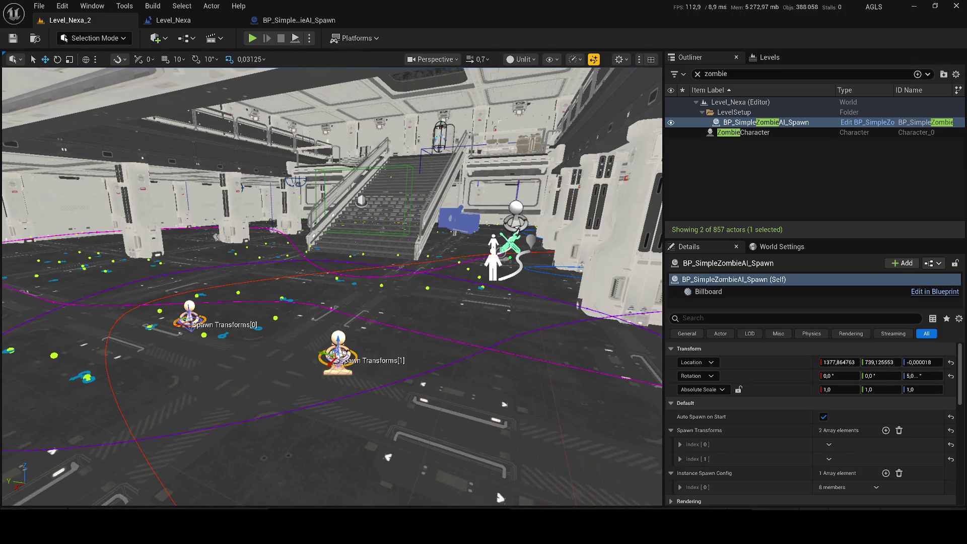
# Step: Launch the screen capture tool by searching 'capture' in system search
pyautogui.press('super')
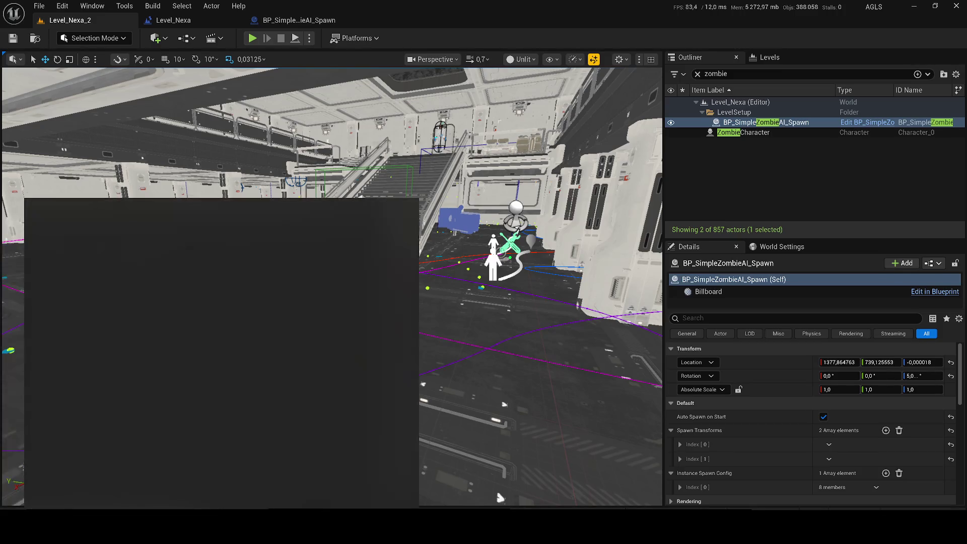
pyautogui.write('capture')
pyautogui.press('Return')
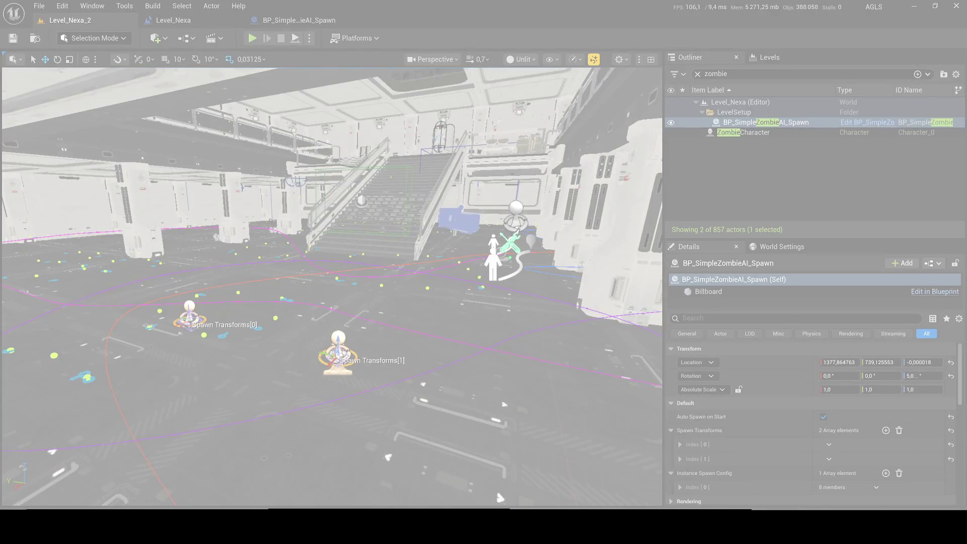
# Step: Dismiss the capture overlay, select the cover's background image, and open Unreal's Edit menu
pyautogui.press('Escape')
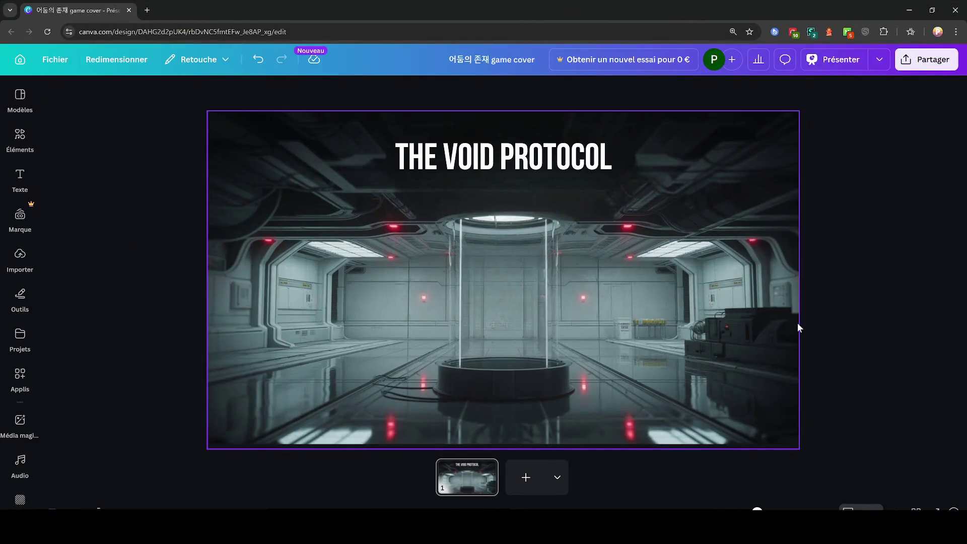
pyautogui.click(796, 326)
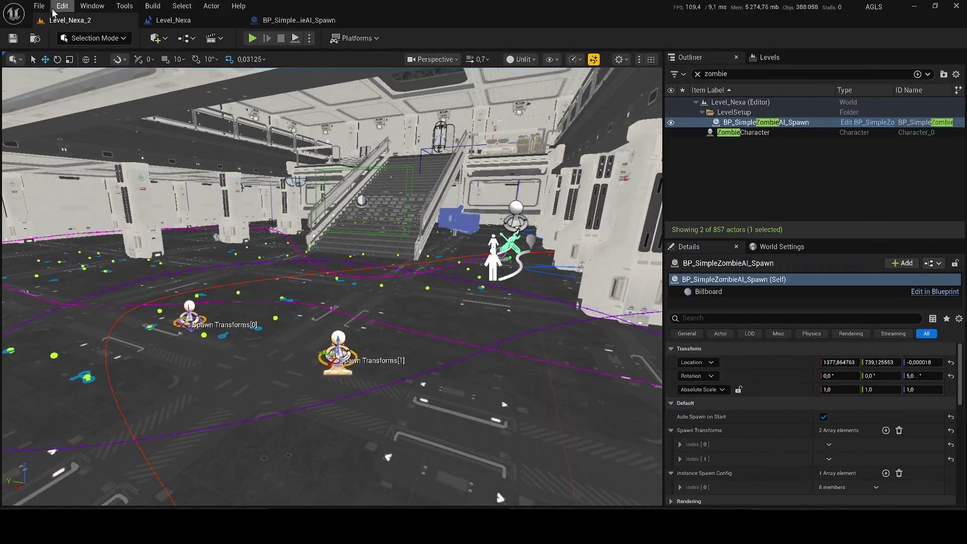
pyautogui.click(53, 11)
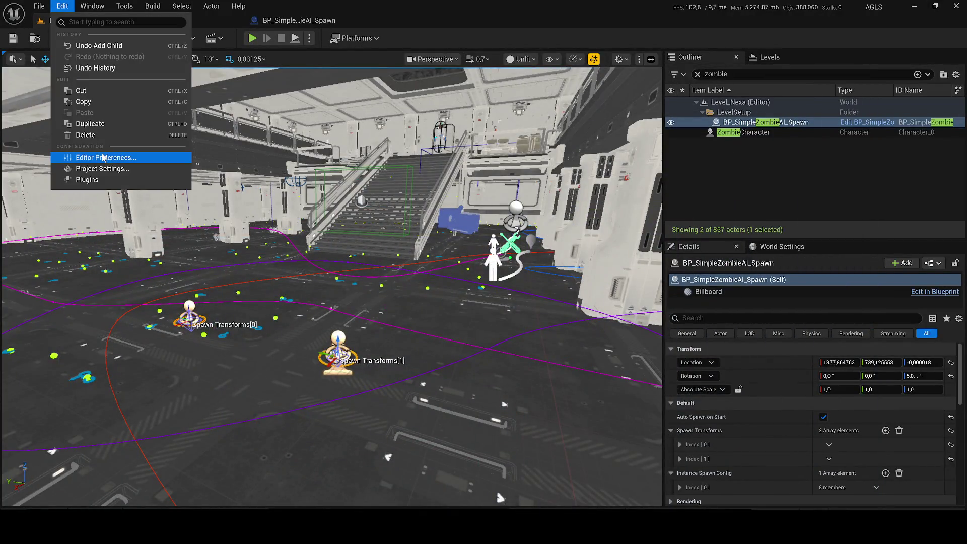
# Step: Open Project Settings with All Settings shown and scroll through the sections
pyautogui.click(95, 171)
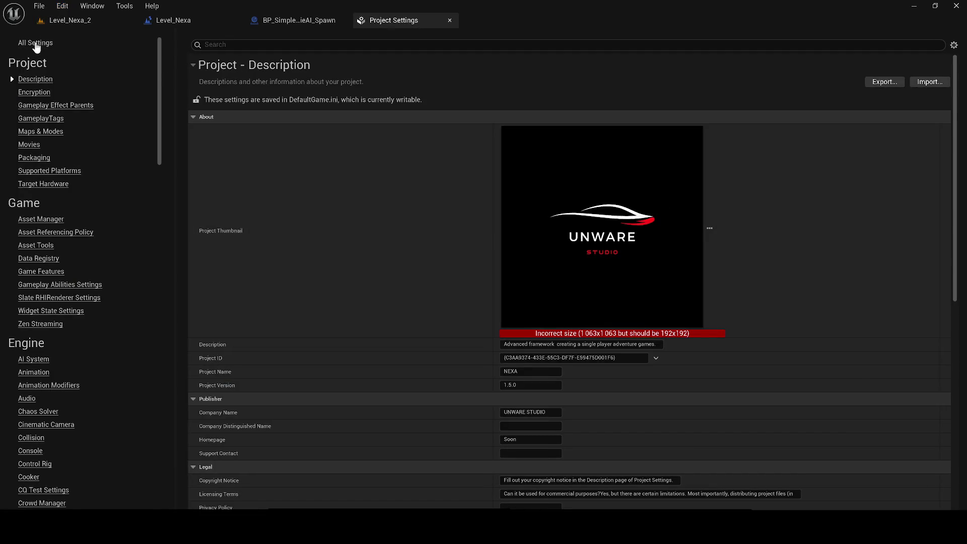
pyautogui.click(37, 46)
pyautogui.moveTo(956, 67); pyautogui.dragTo(956, 255)
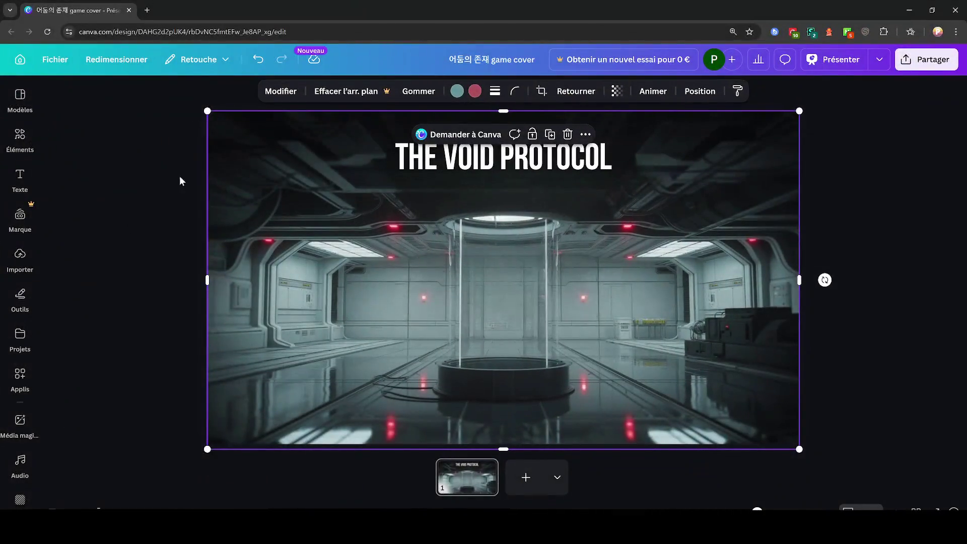
# Step: Open Fab in a new tab, browse the 40-item Liste de souhaits, then go to Ma bibliothèque
pyautogui.click(148, 10)
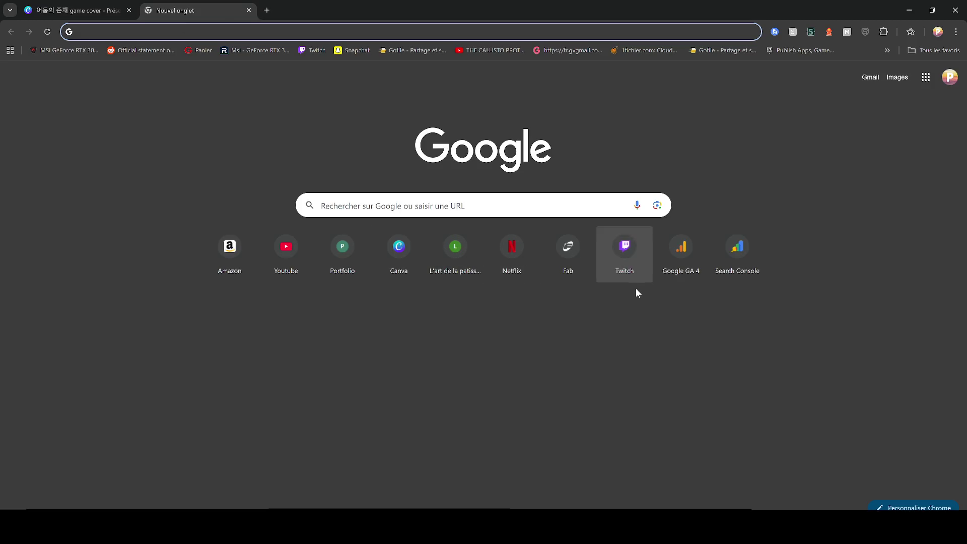
pyautogui.click(575, 270)
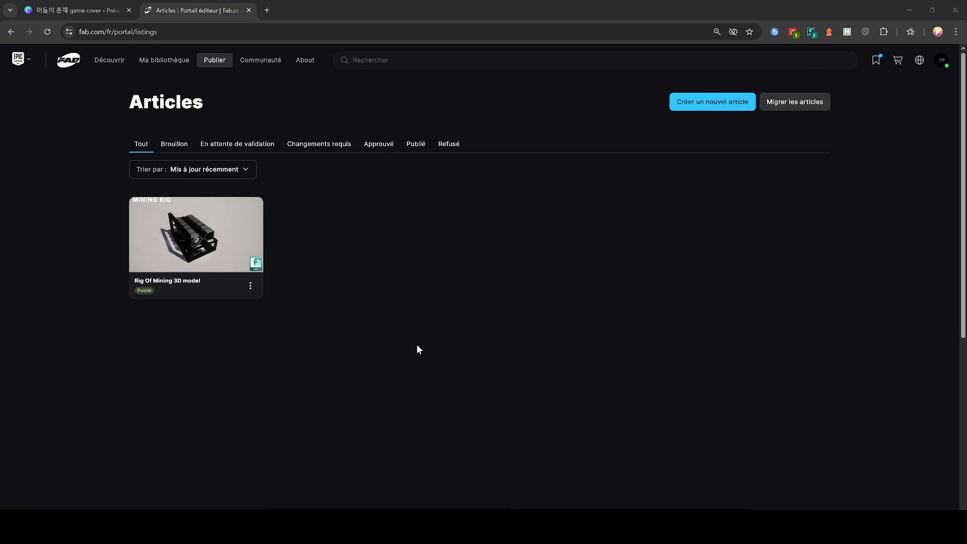
pyautogui.click(877, 62)
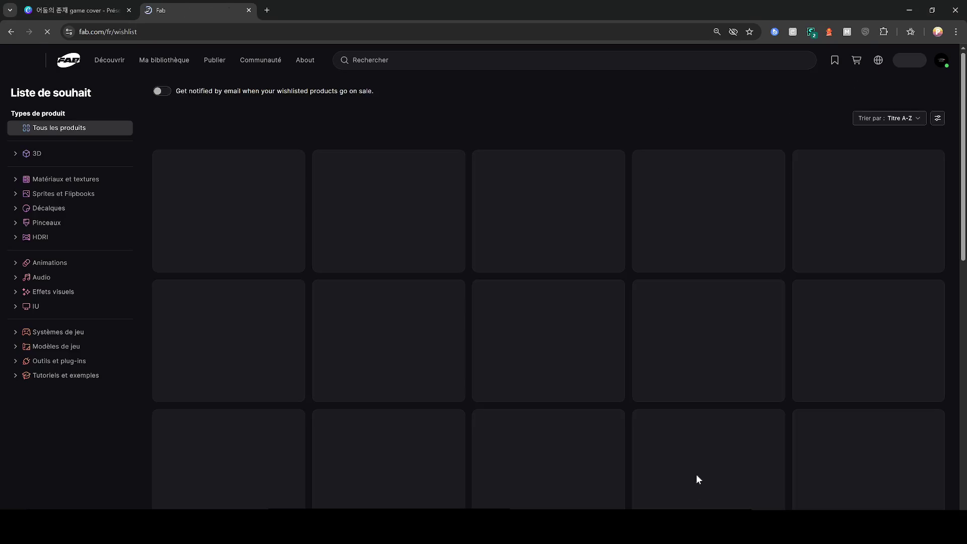
pyautogui.scroll(-1, 638, 241)
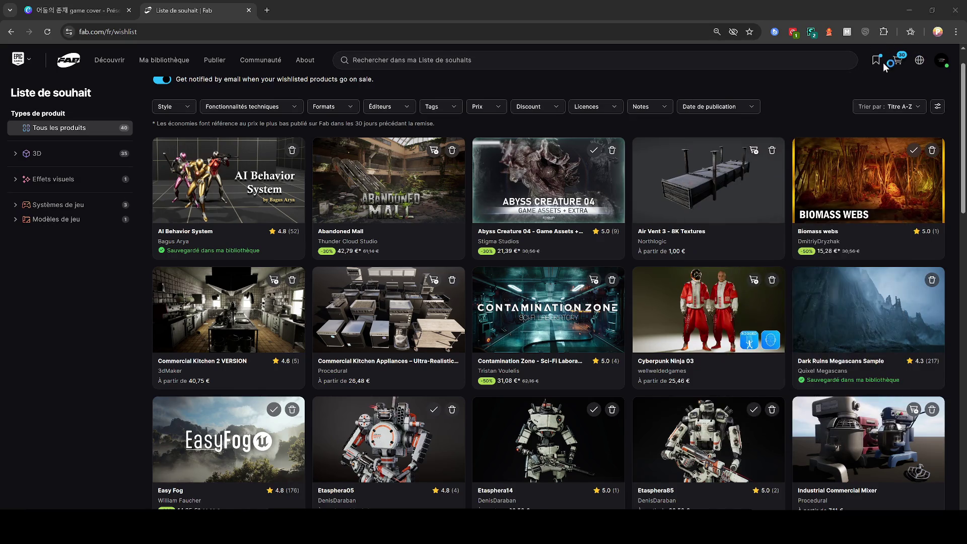
pyautogui.click(148, 65)
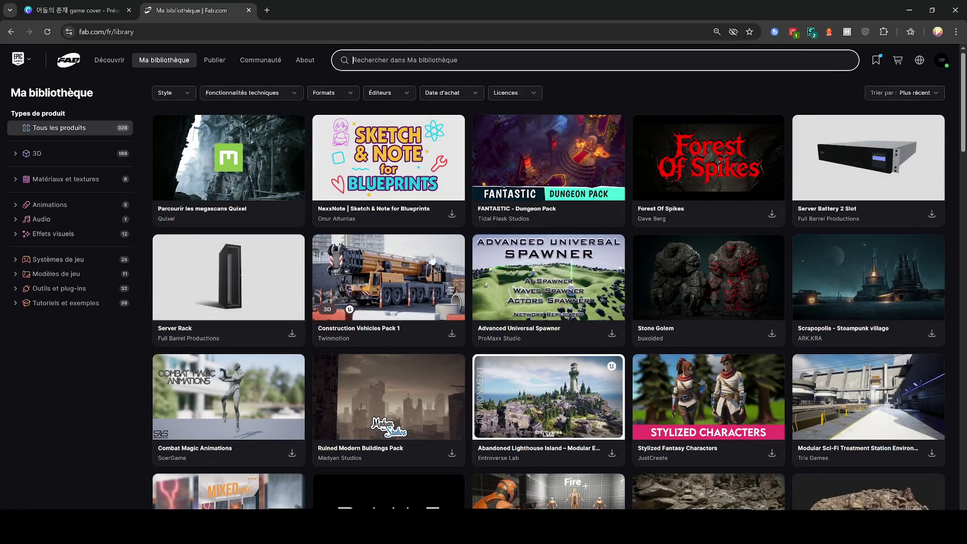
# Step: Scroll the Ma bibliothèque grid of 328 owned products down to the end
pyautogui.scroll(-4, 439, 203)
pyautogui.scroll(-5, 439, 203)
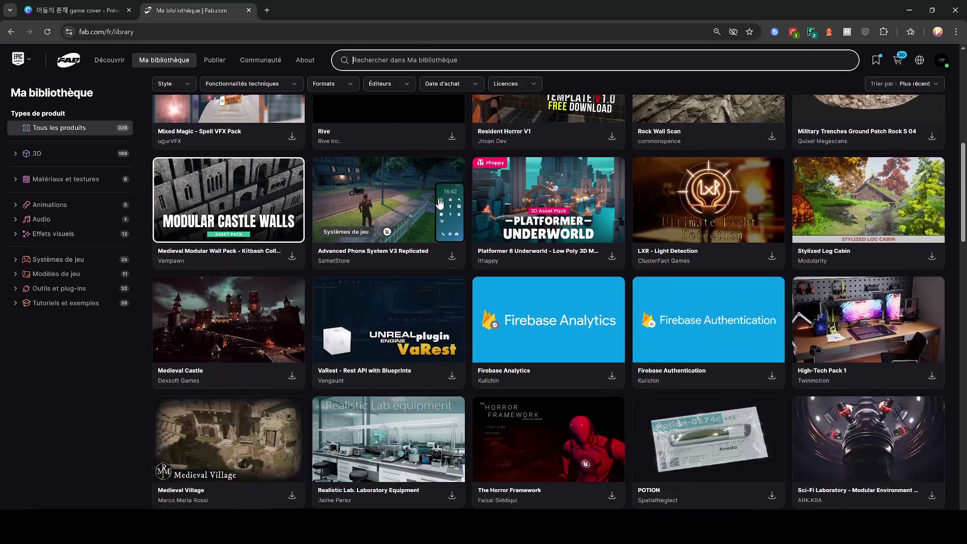
pyautogui.scroll(-4, 456, 216)
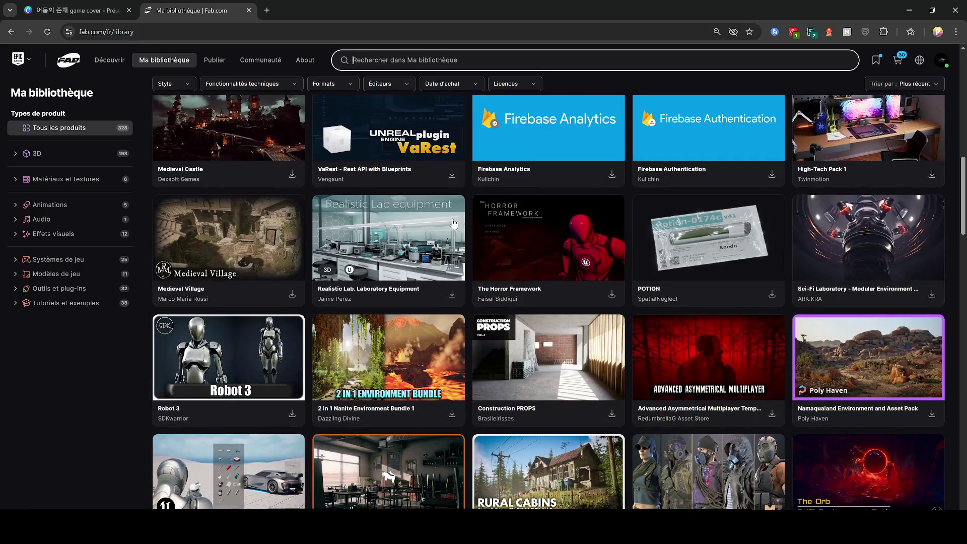
pyautogui.scroll(-3, 456, 216)
pyautogui.scroll(-3, 462, 214)
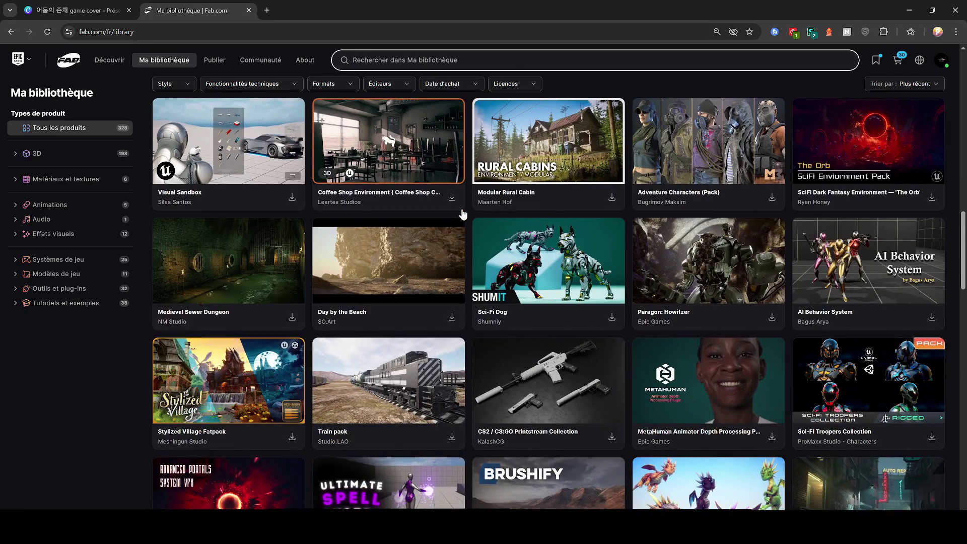
pyautogui.scroll(-4, 462, 214)
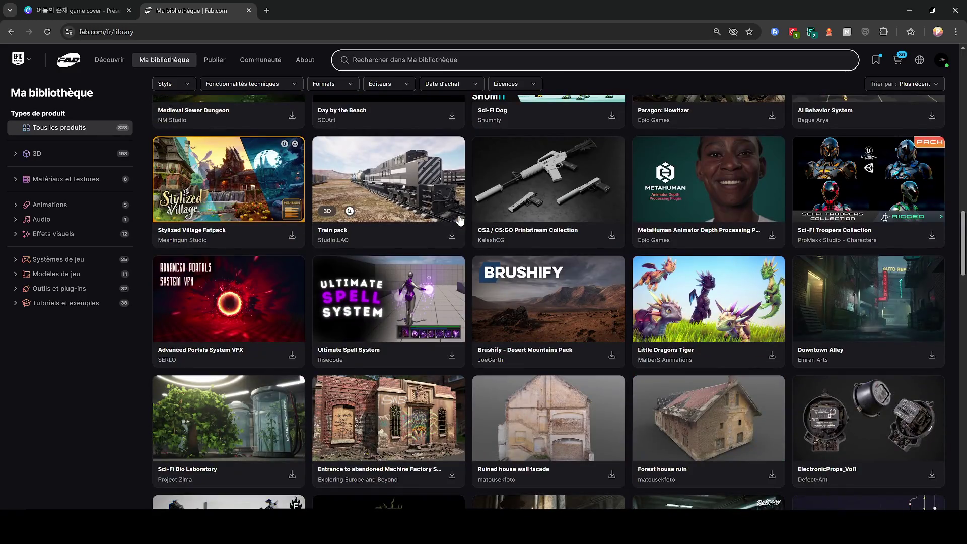
pyautogui.scroll(-3, 460, 220)
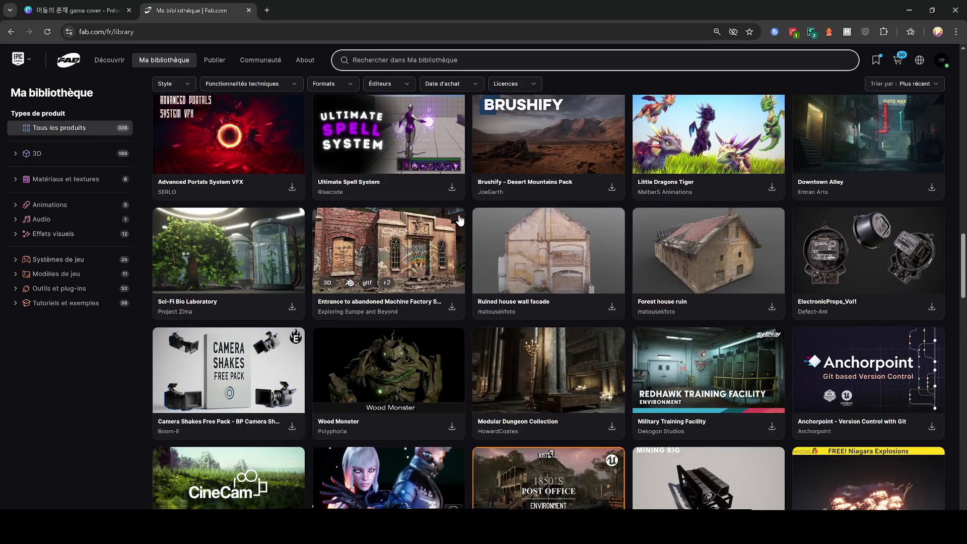
pyautogui.scroll(-3, 459, 220)
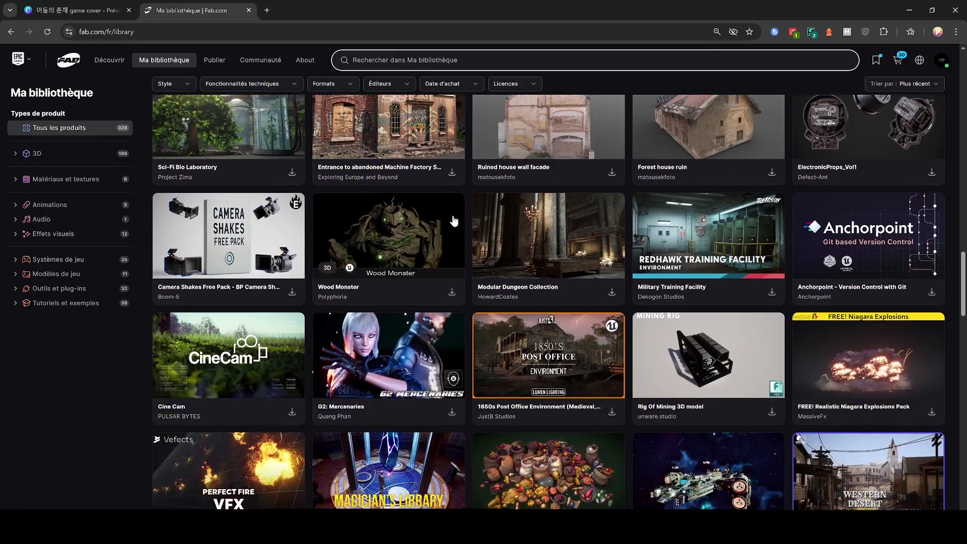
pyautogui.scroll(-4, 448, 221)
pyautogui.scroll(-3, 445, 225)
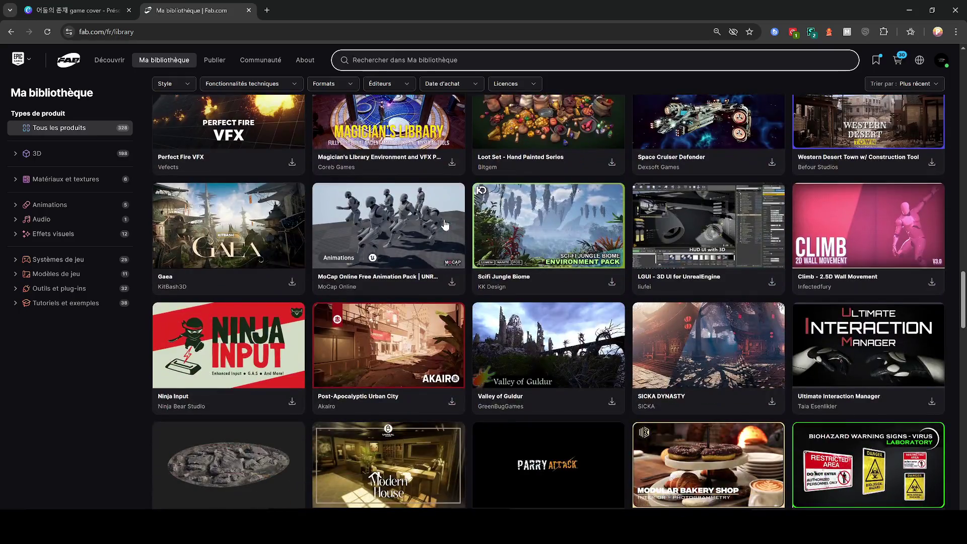
pyautogui.scroll(-3, 445, 225)
pyautogui.scroll(-4, 453, 216)
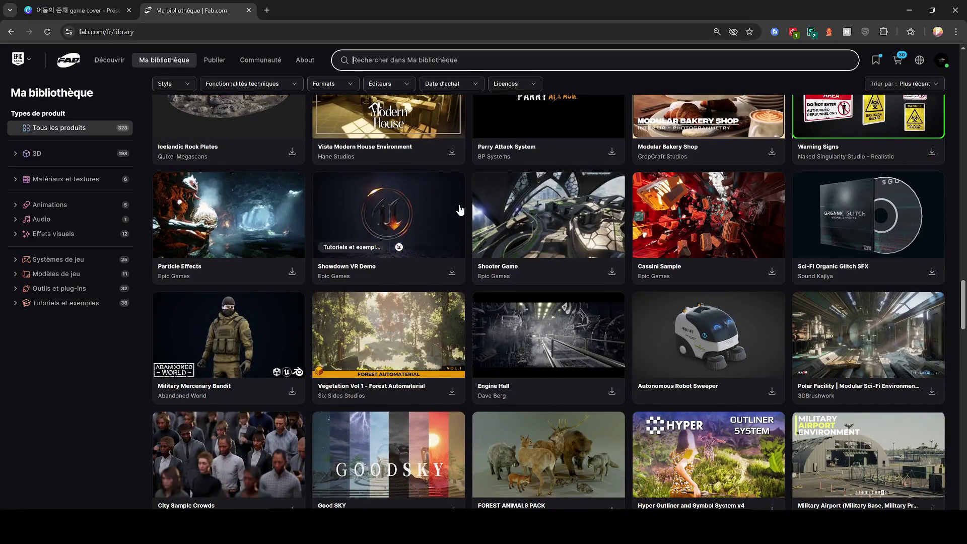
pyautogui.scroll(-3, 443, 217)
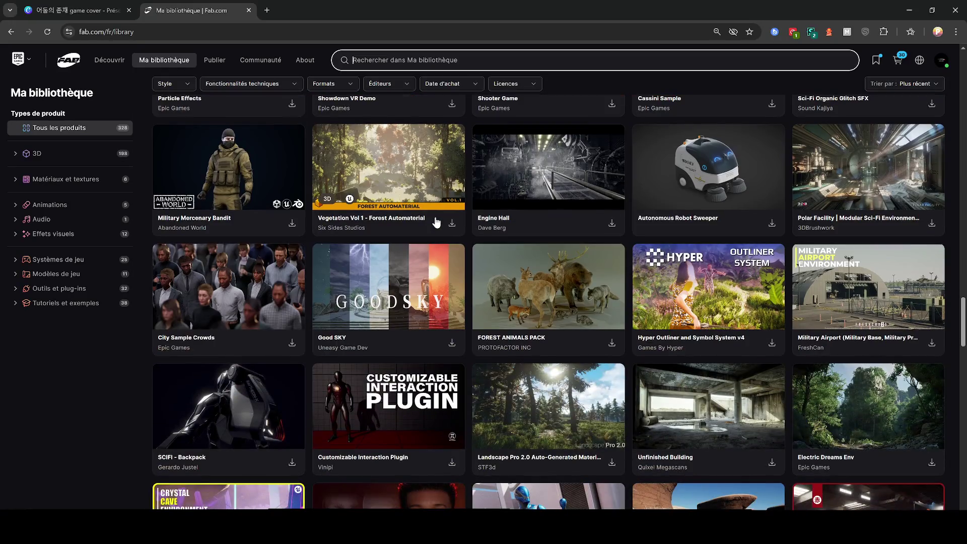
pyautogui.scroll(-7, 438, 220)
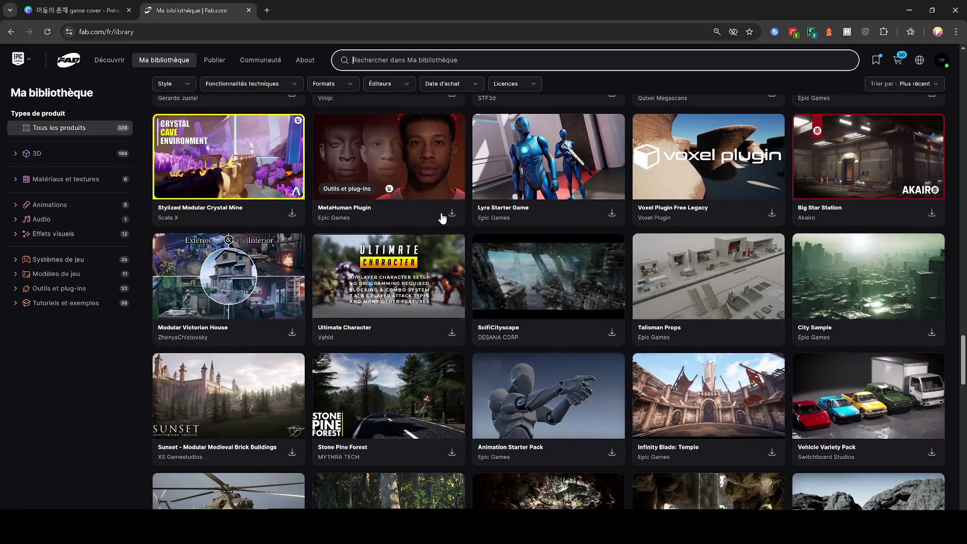
pyautogui.scroll(-5, 443, 216)
pyautogui.scroll(-4, 389, 374)
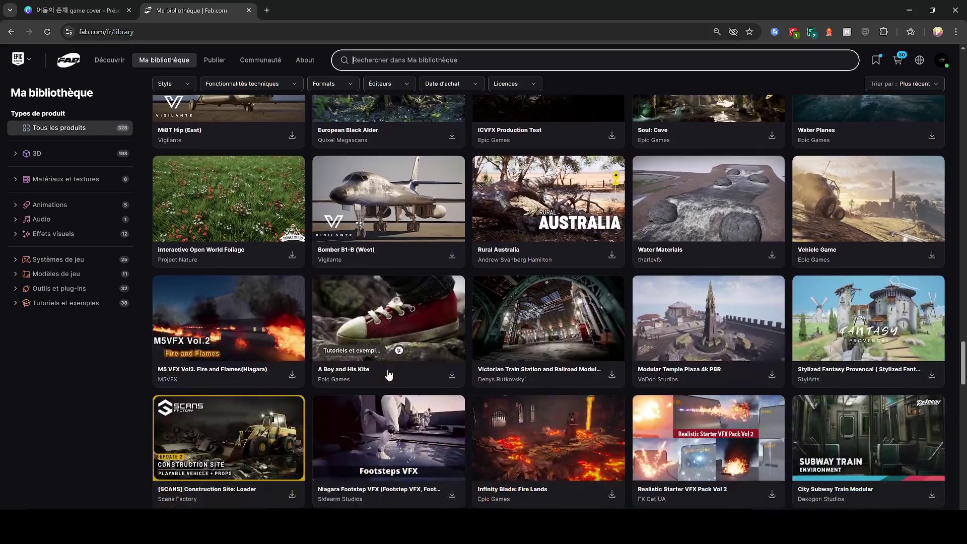
pyautogui.scroll(-11, 389, 374)
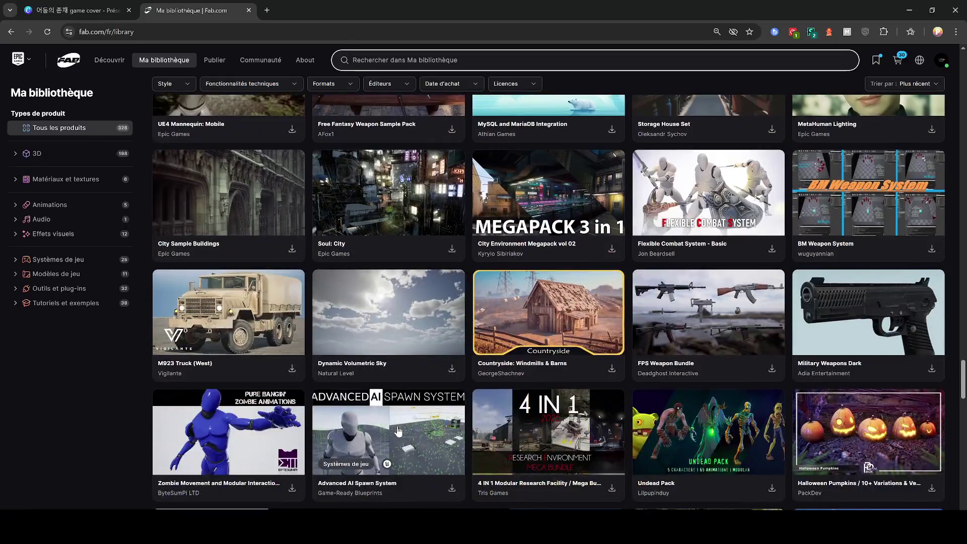
pyautogui.scroll(-13, 398, 430)
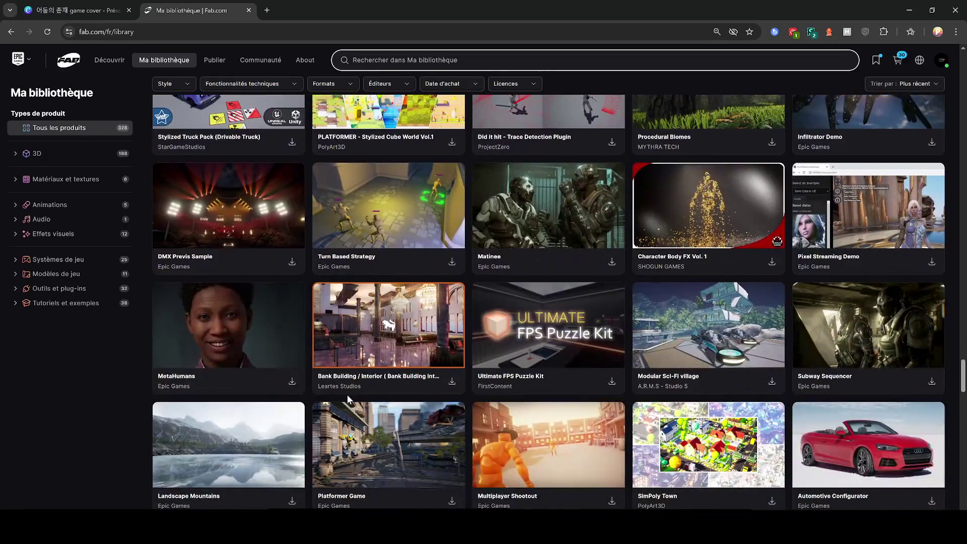
pyautogui.scroll(-13, 347, 394)
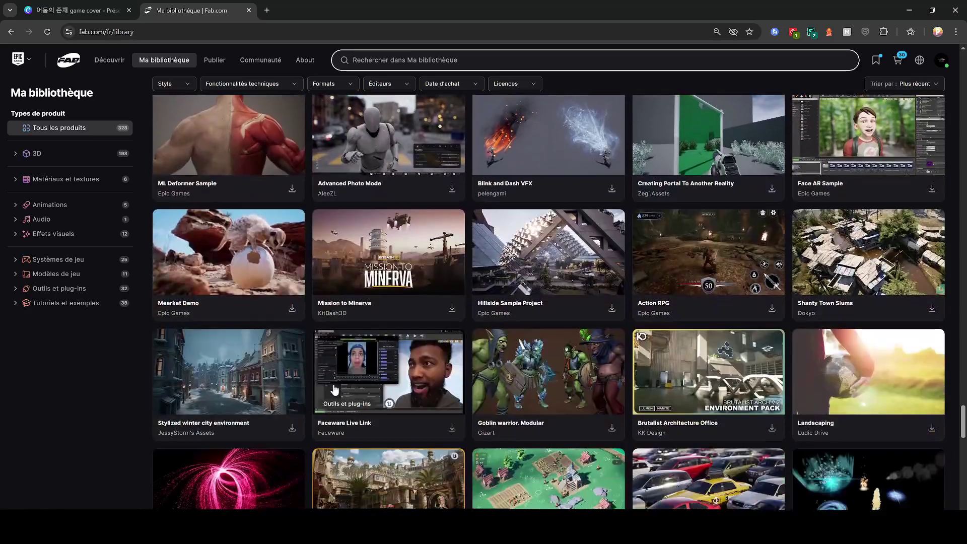
pyautogui.scroll(-4, 337, 388)
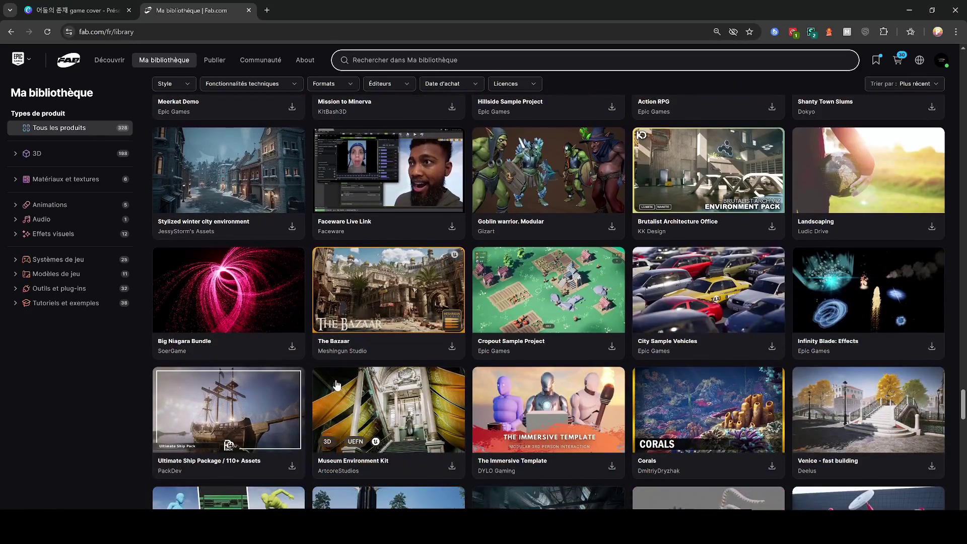
pyautogui.scroll(-11, 337, 385)
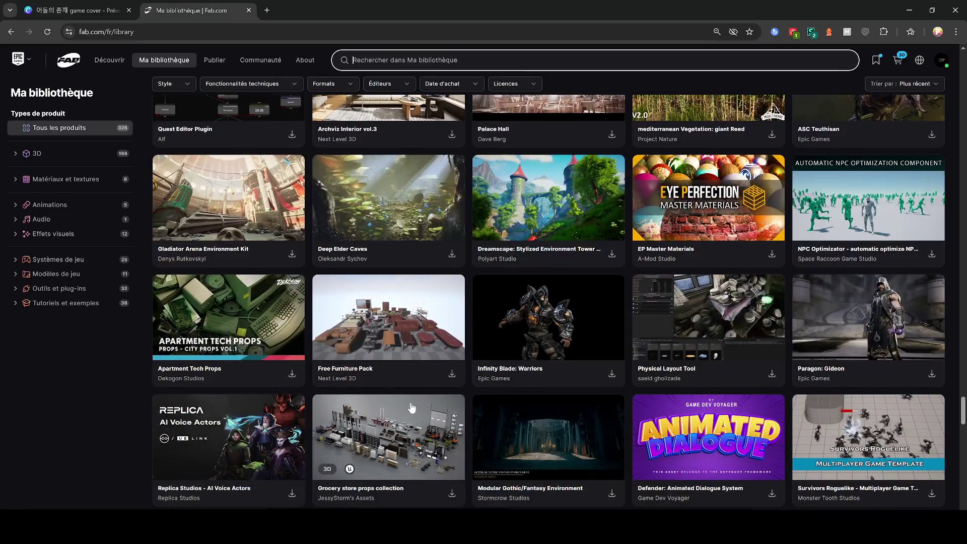
pyautogui.scroll(-13, 412, 407)
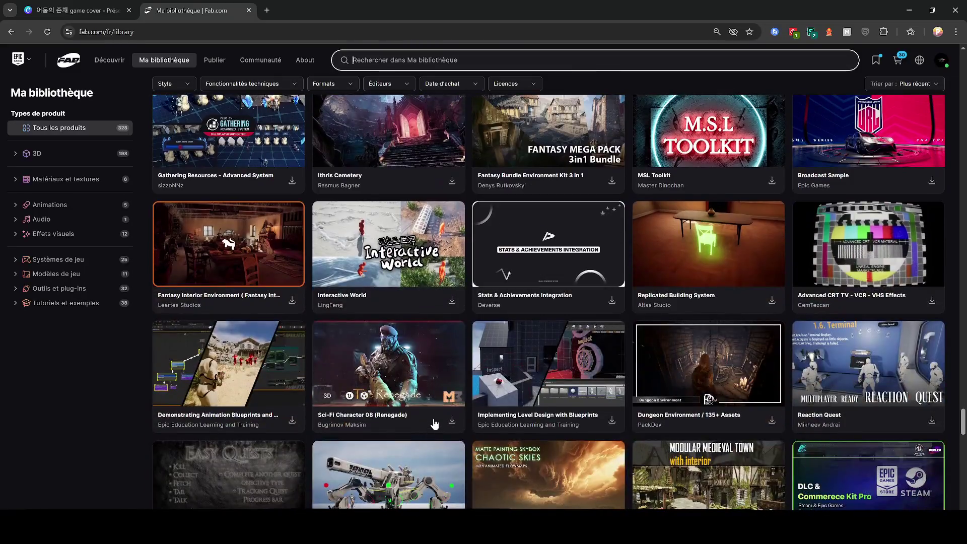
pyautogui.scroll(-16, 435, 424)
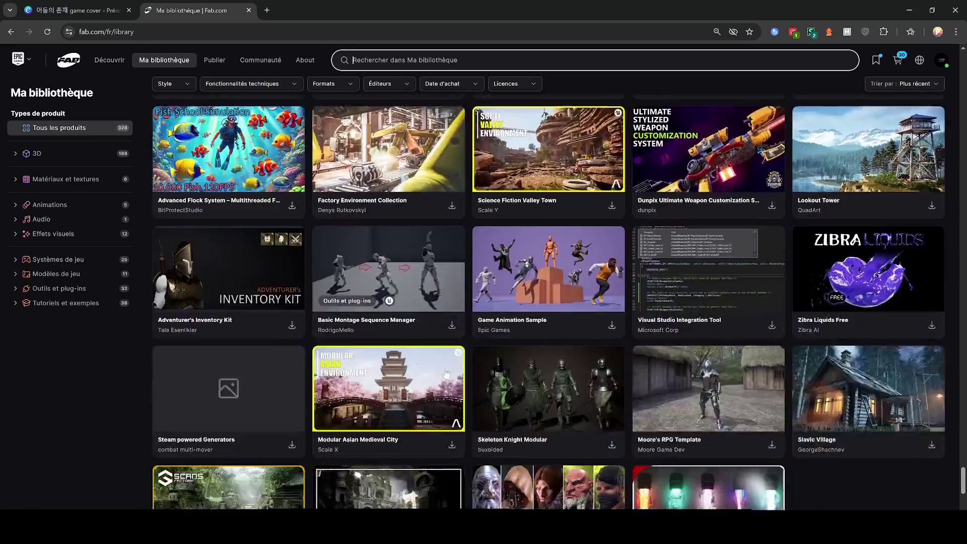
pyautogui.scroll(-2, 445, 373)
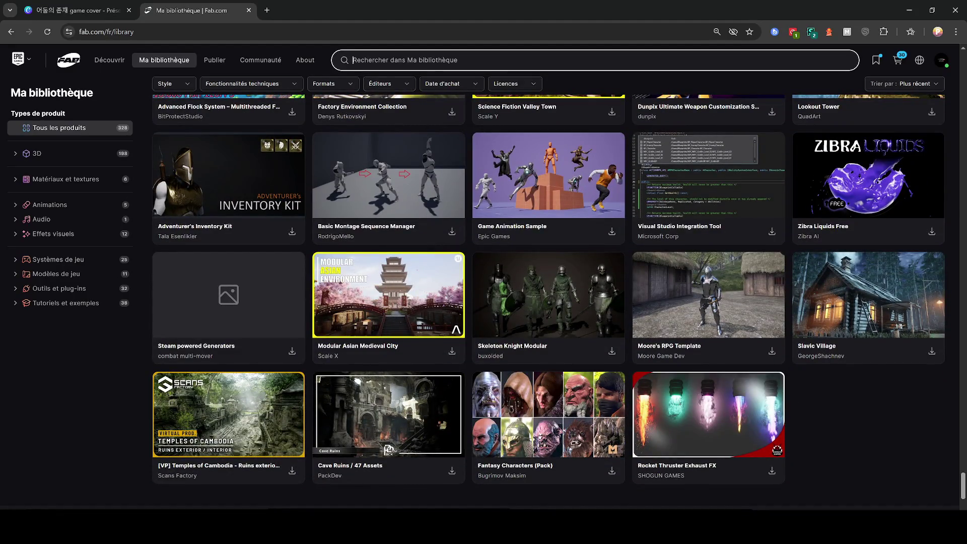
# Step: Search the Fab library for 'portal' and glance at the Void Protocol cover tab
pyautogui.write('portal')
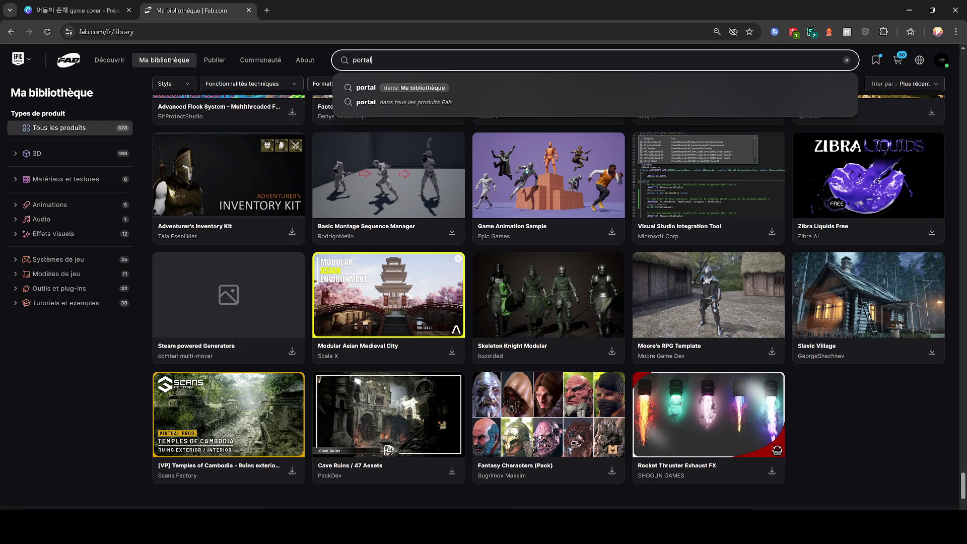
pyautogui.press('Return')
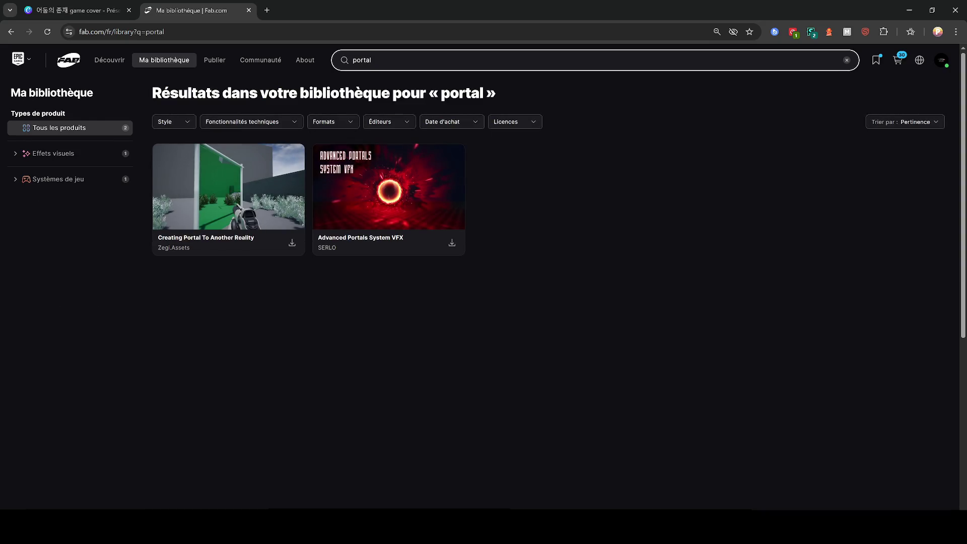
pyautogui.hotkey('ctrl', 'shift', 'Tab')
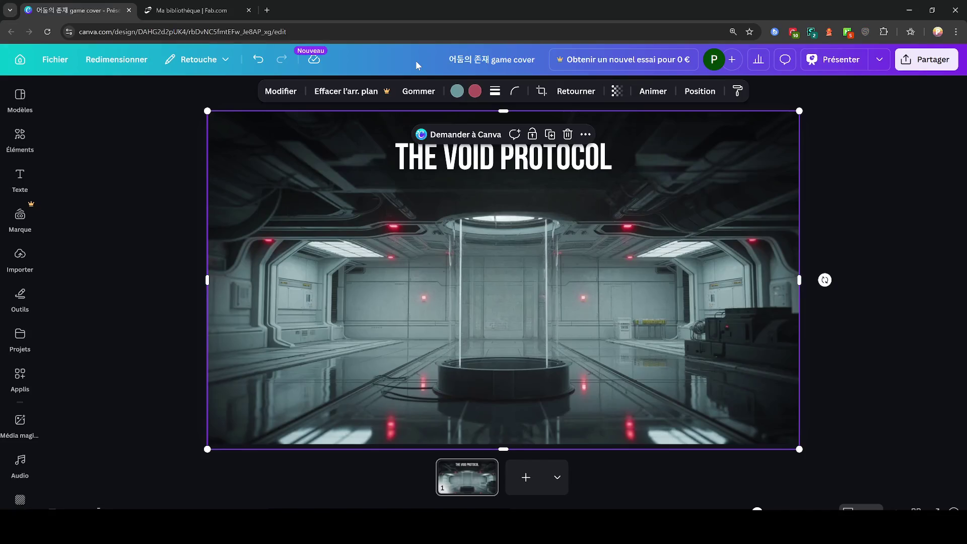
pyautogui.click(235, 6)
# Step: Clear the library search and minimize the browser to show the desktop
pyautogui.moveTo(275, 56)
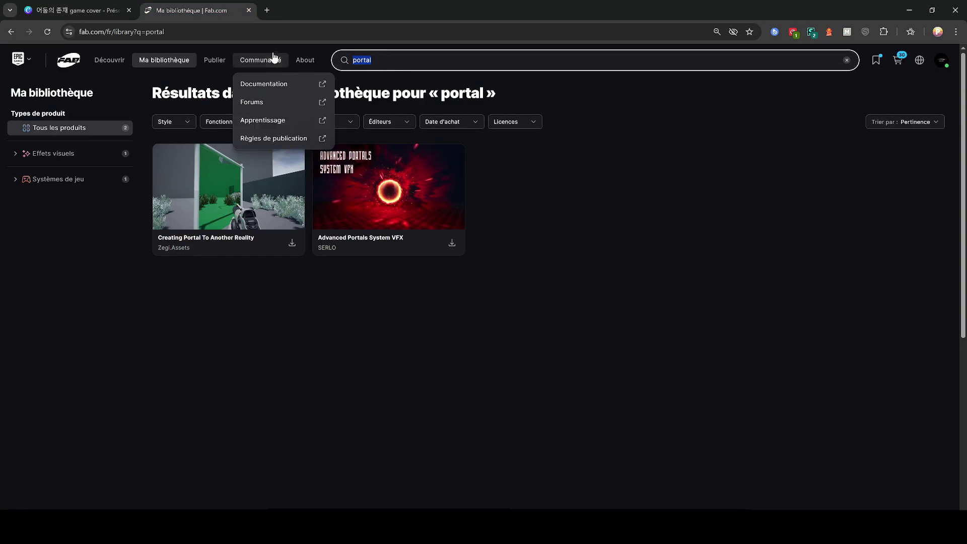
pyautogui.press('BackSpace')
pyautogui.press('super+d')
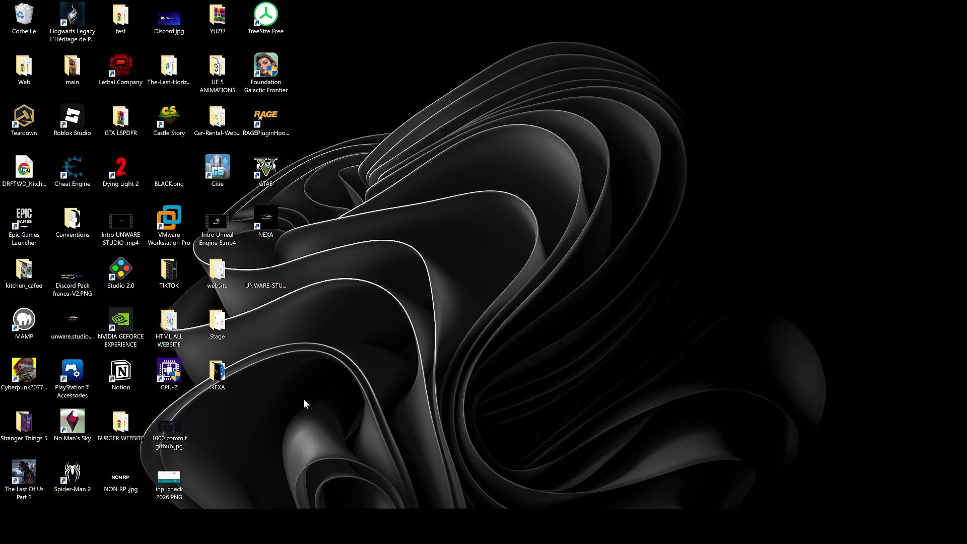
# Step: Lower the system volume and move the NEXA shortcut, UNWARE-STUDIO.png and Unreal splash window rightward
pyautogui.press('XF86AudioRaiseVolume')
pyautogui.press('XF86AudioLowerVolume')
pyautogui.press('XF86AudioLowerVolume')
pyautogui.press('XF86AudioLowerVolume')
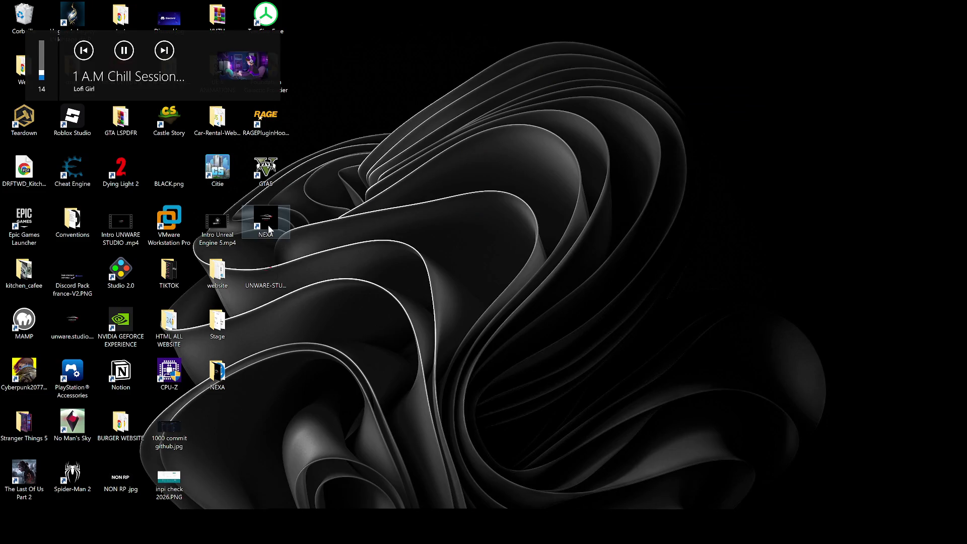
pyautogui.moveTo(267, 224); pyautogui.dragTo(514, 239)
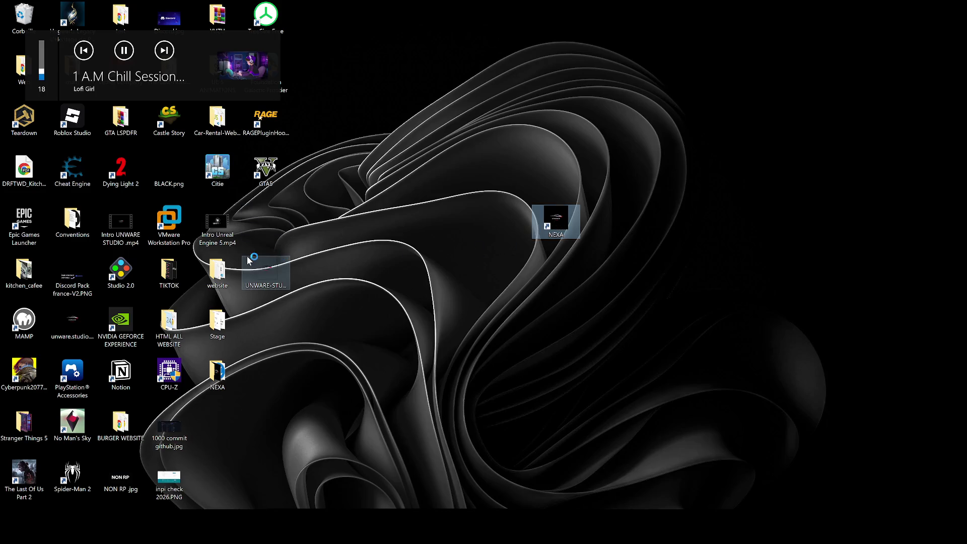
pyautogui.moveTo(265, 272)
pyautogui.mouseDown()
pyautogui.moveTo(616, 289)
pyautogui.moveTo(604, 226)
pyautogui.mouseUp()
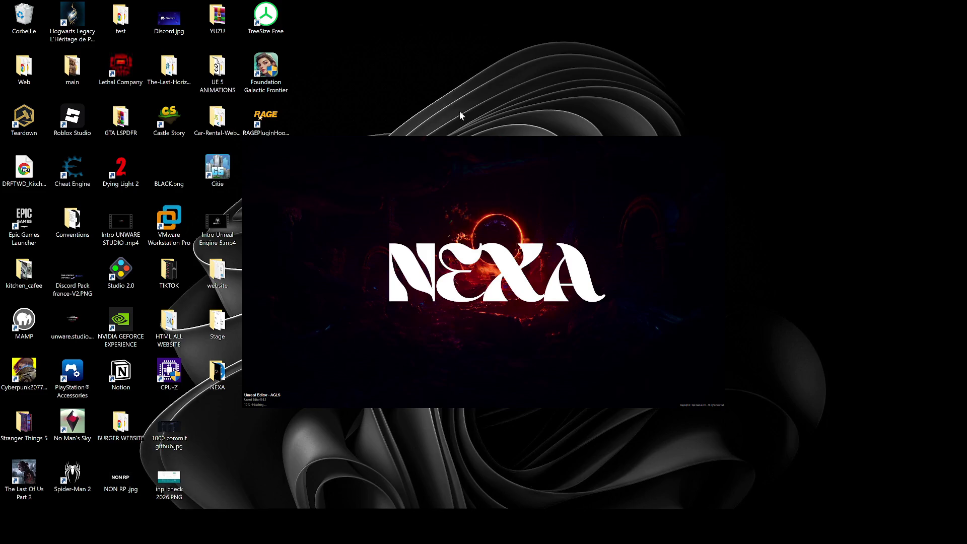
pyautogui.moveTo(341, 278)
pyautogui.mouseDown()
pyautogui.moveTo(513, 274)
pyautogui.moveTo(560, 299)
pyautogui.moveTo(415, 265)
pyautogui.mouseUp()
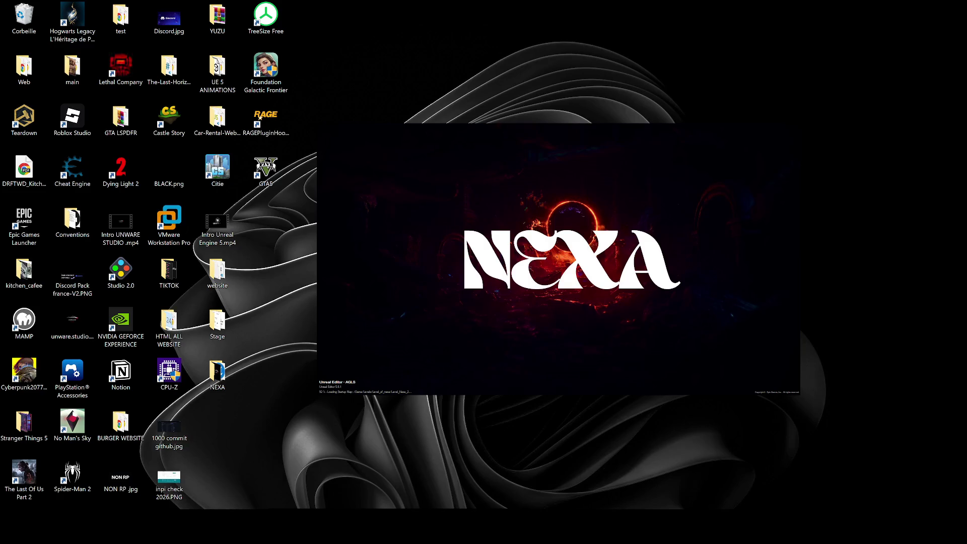
# Step: Open the Windows notification center while the NEXA project keeps loading
pyautogui.press('super+a')
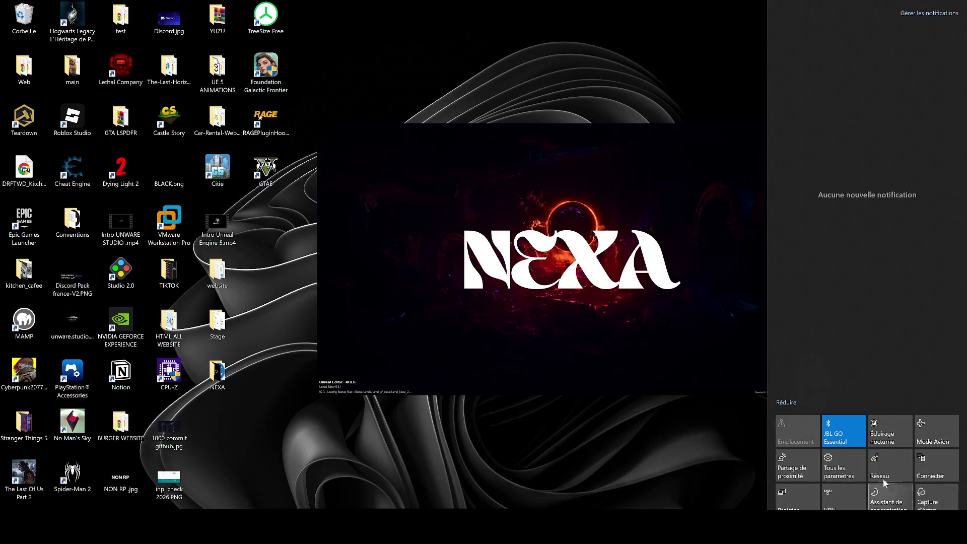
# Step: Start a screen capture of the NEXA loading splash
pyautogui.click(889, 491)
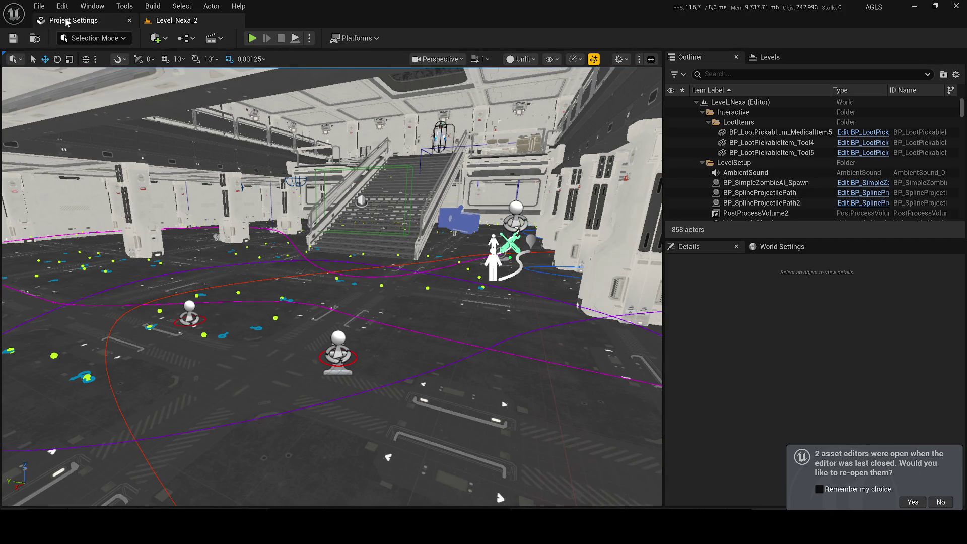
# Step: Return to Project Settings, then open Editor Preferences from the editor's menu
pyautogui.click(70, 21)
pyautogui.scroll(-2, 655, 217)
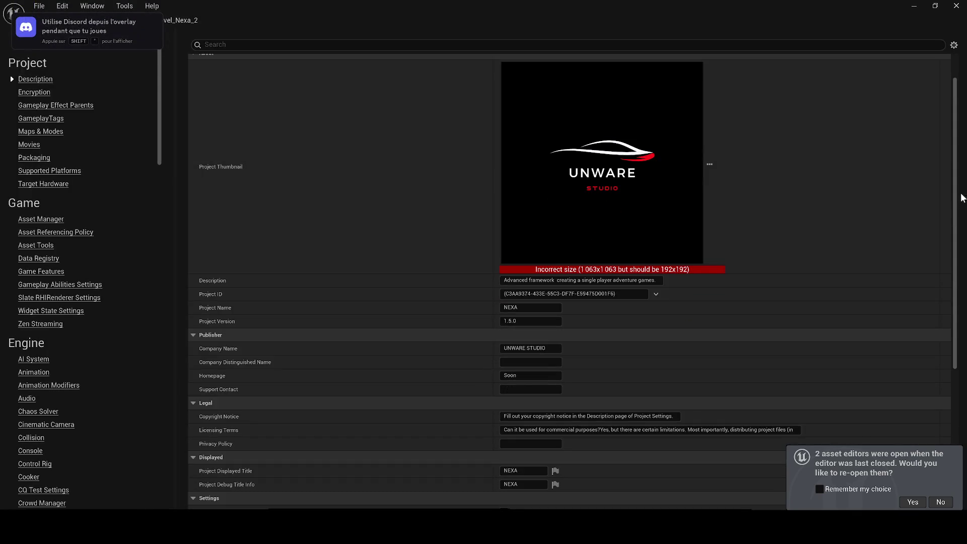
pyautogui.click(59, 5)
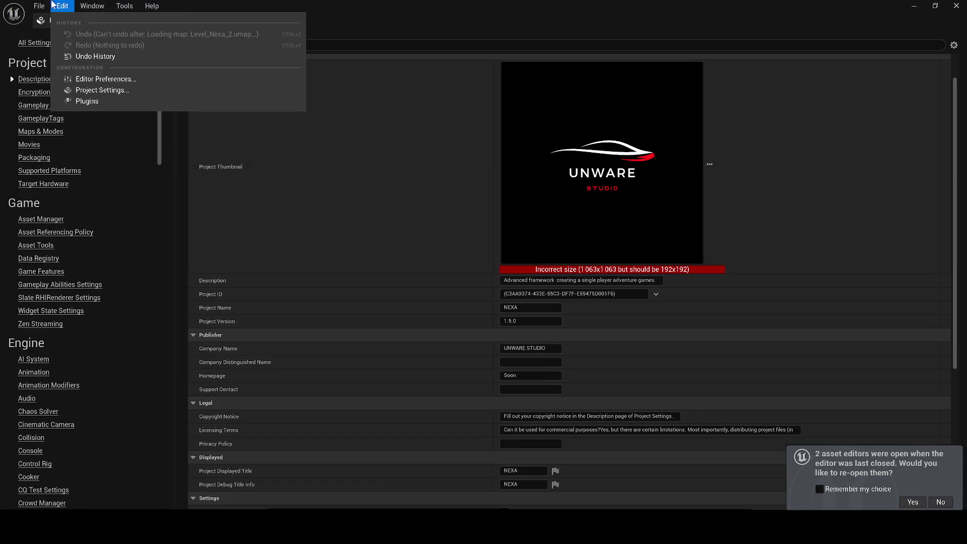
pyautogui.click(90, 86)
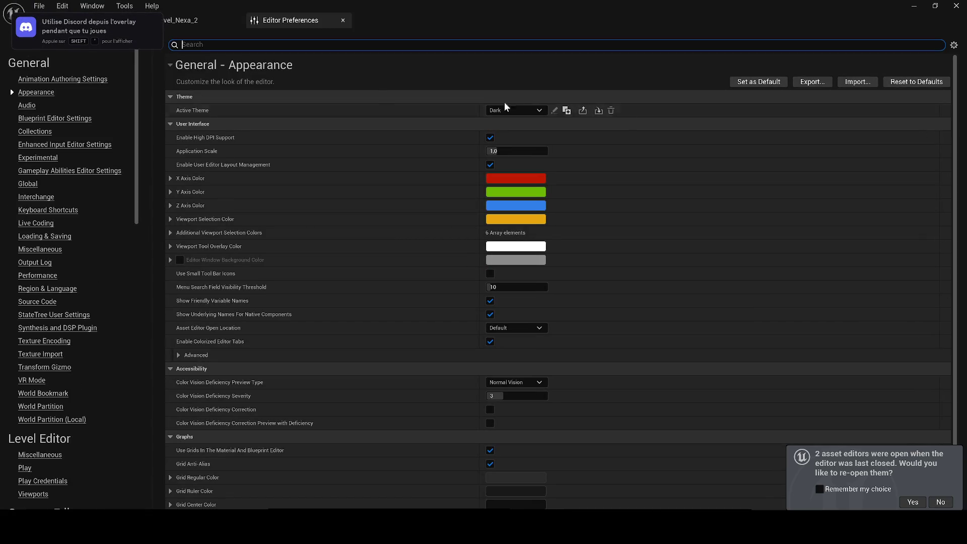
# Step: Show All Settings in Project Settings, scroll to Platforms > Splash, and accept reopening previous editors
pyautogui.click(101, 22)
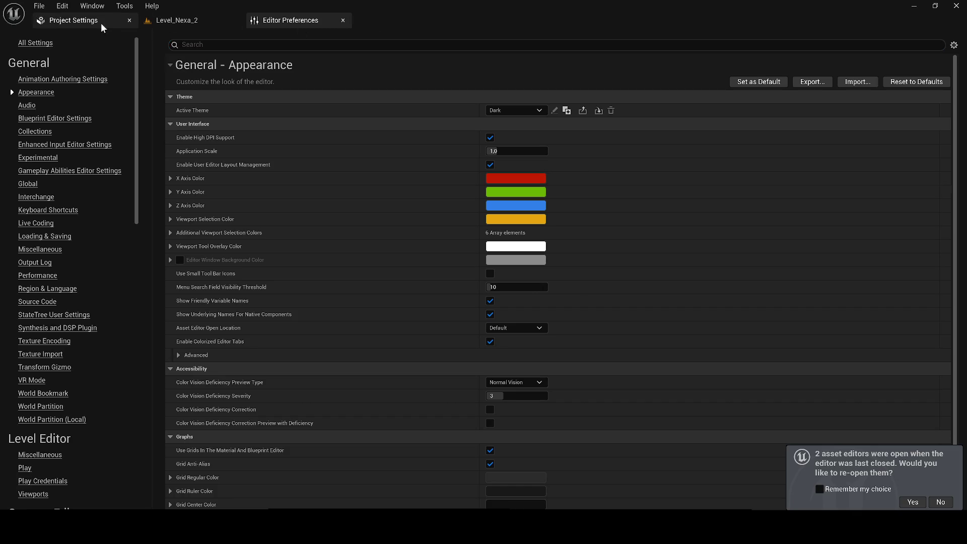
pyautogui.click(36, 43)
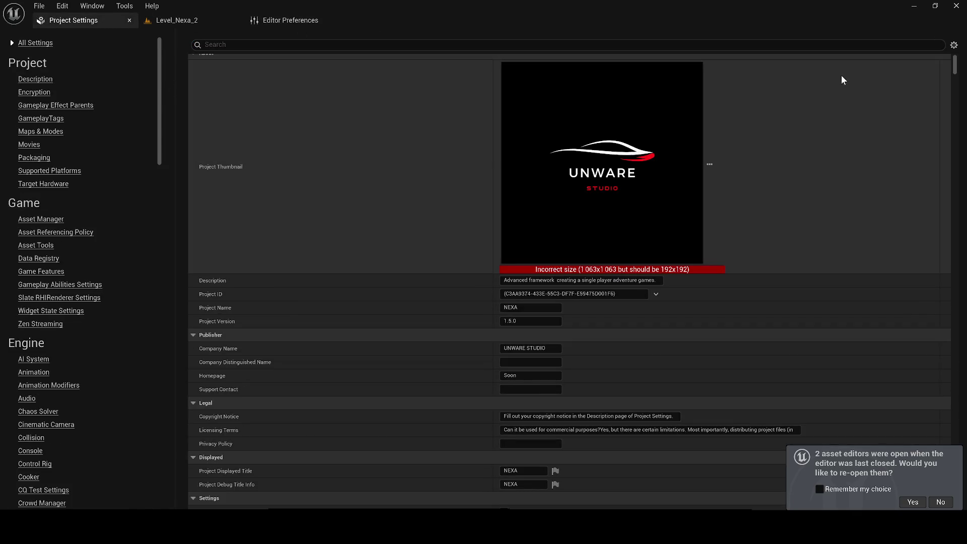
pyautogui.moveTo(954, 66)
pyautogui.mouseDown()
pyautogui.moveTo(964, 351)
pyautogui.moveTo(958, 339)
pyautogui.moveTo(963, 357)
pyautogui.moveTo(952, 372)
pyautogui.moveTo(947, 348)
pyautogui.moveTo(770, 250)
pyautogui.moveTo(677, 370)
pyautogui.mouseUp()
pyautogui.scroll(-5, 678, 376)
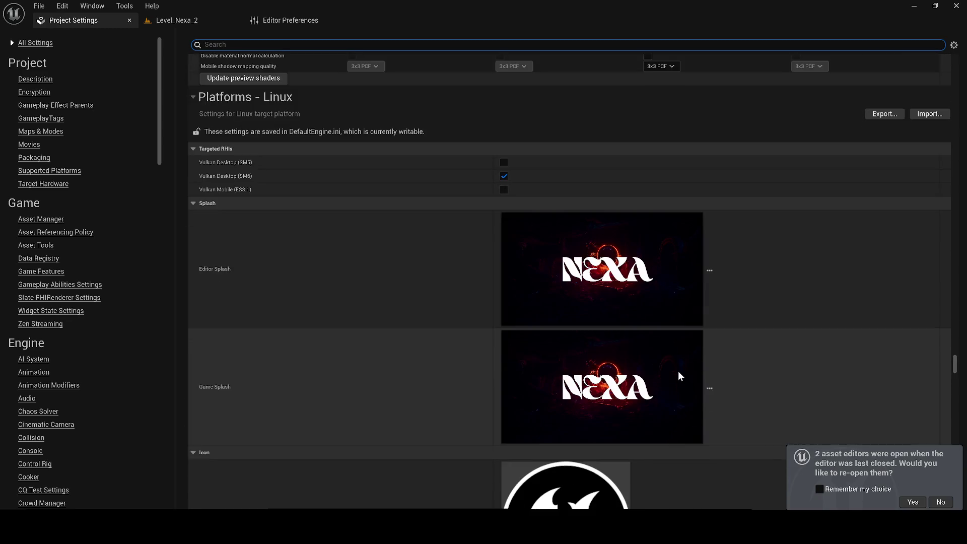
pyautogui.click(913, 503)
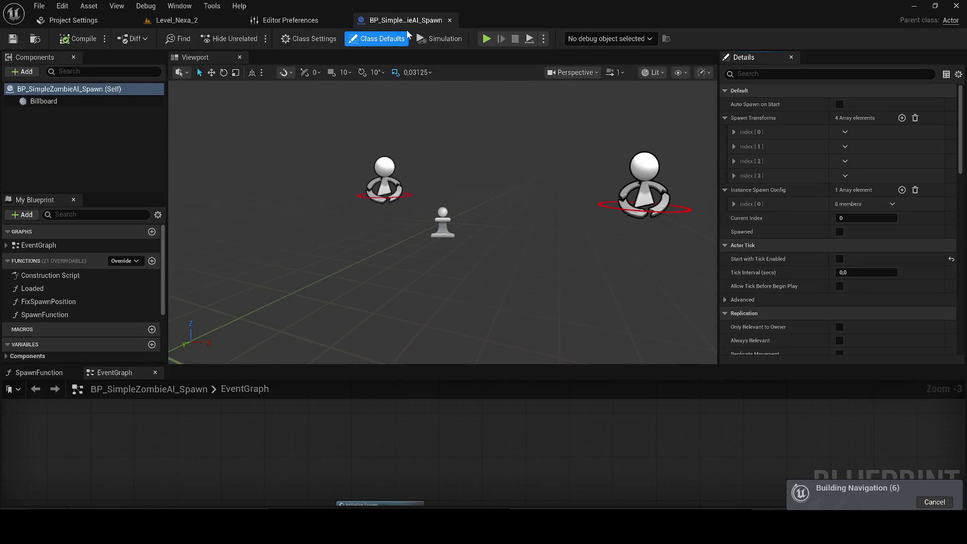
# Step: Close the zombie spawn blueprint and Editor Preferences tabs, set Lit view mode, and filter the Outliner by 'dire'
pyautogui.click(450, 21)
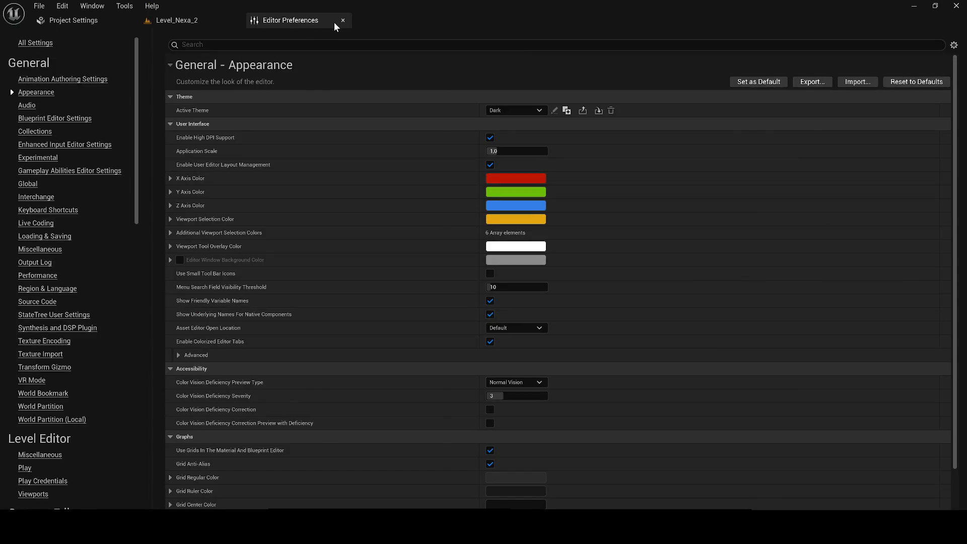
pyautogui.click(342, 21)
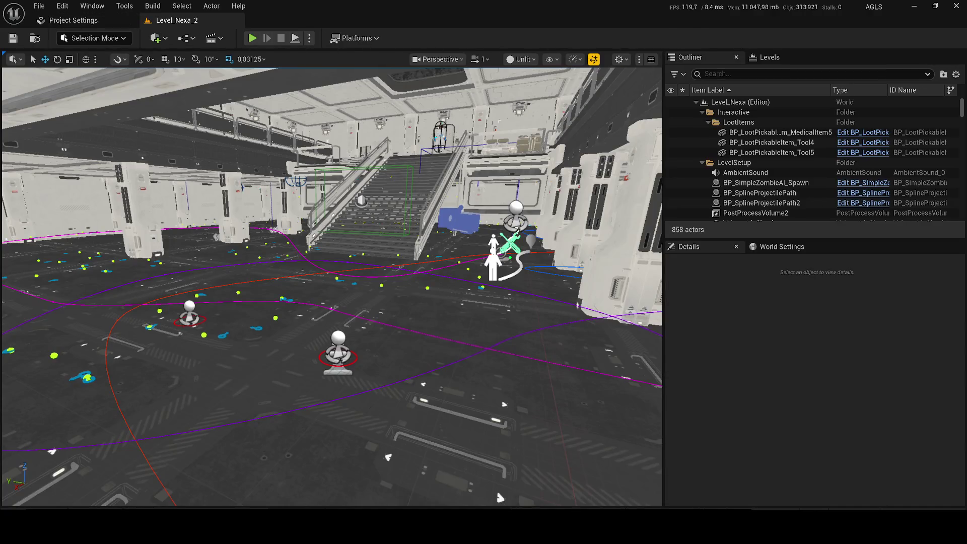
pyautogui.click(520, 59)
pyautogui.click(529, 99)
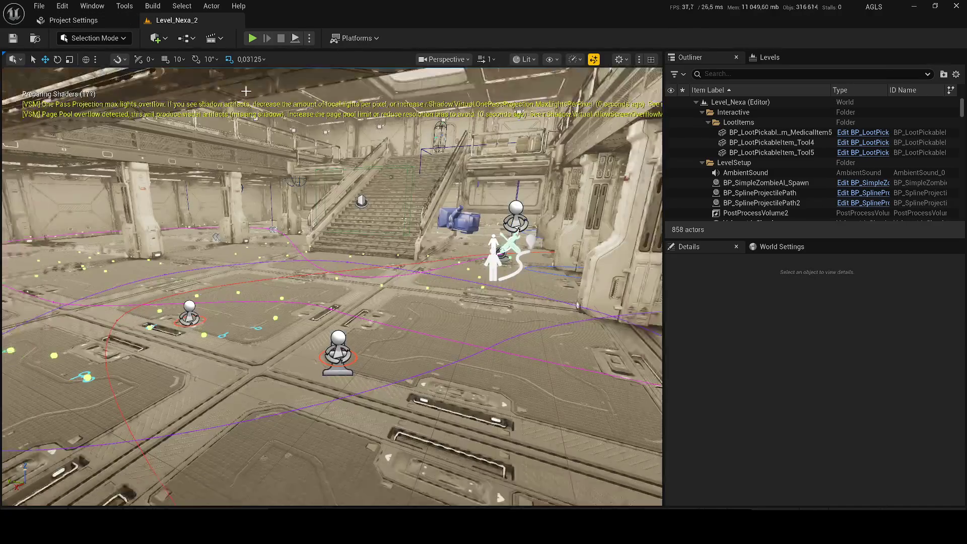
pyautogui.click(715, 74)
pyautogui.write('d')
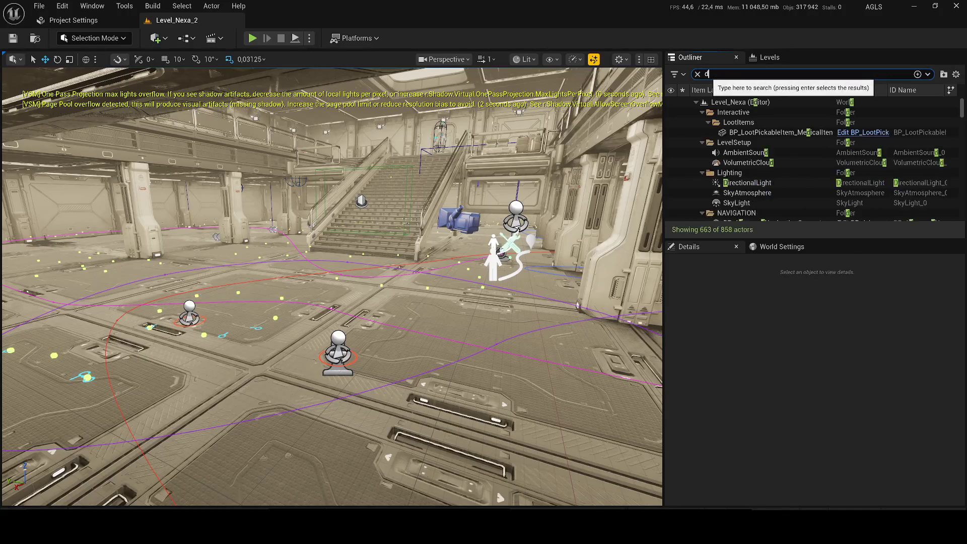
pyautogui.write('ire')
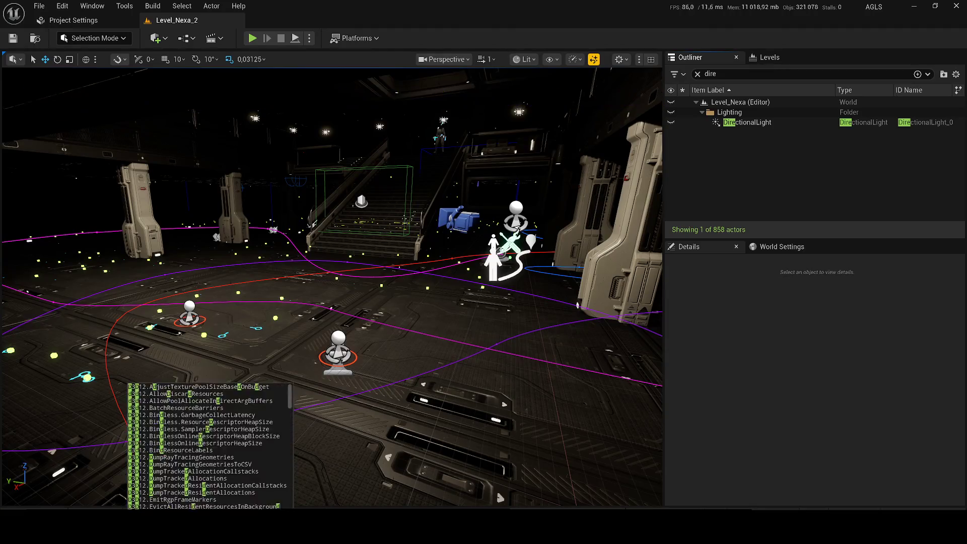
# Step: Move the viewport camera to frame the character overlooking the lit hall
pyautogui.moveTo(332, 287); pyautogui.dragTo(332, 242)
pyautogui.scroll(-2, 333, 287)
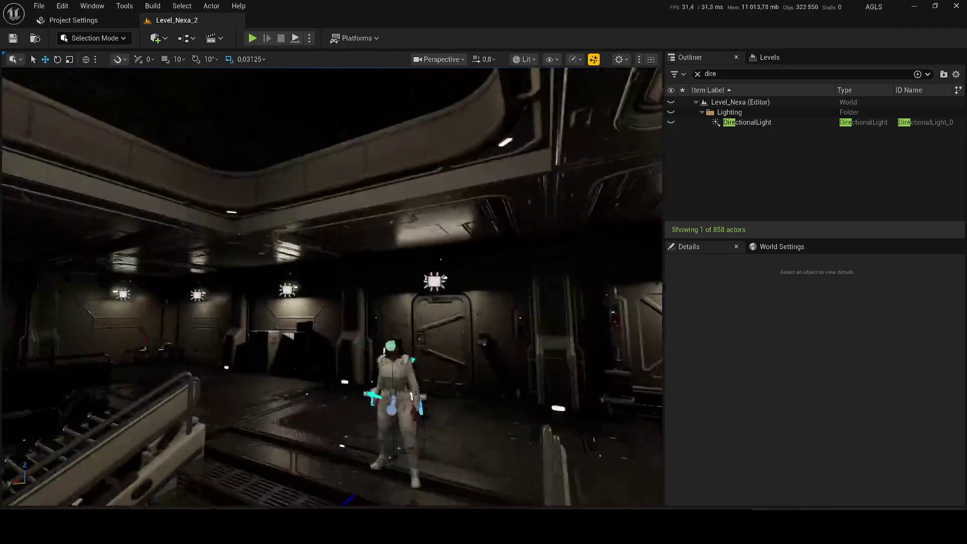
pyautogui.moveTo(332, 287); pyautogui.dragTo(317, 312)
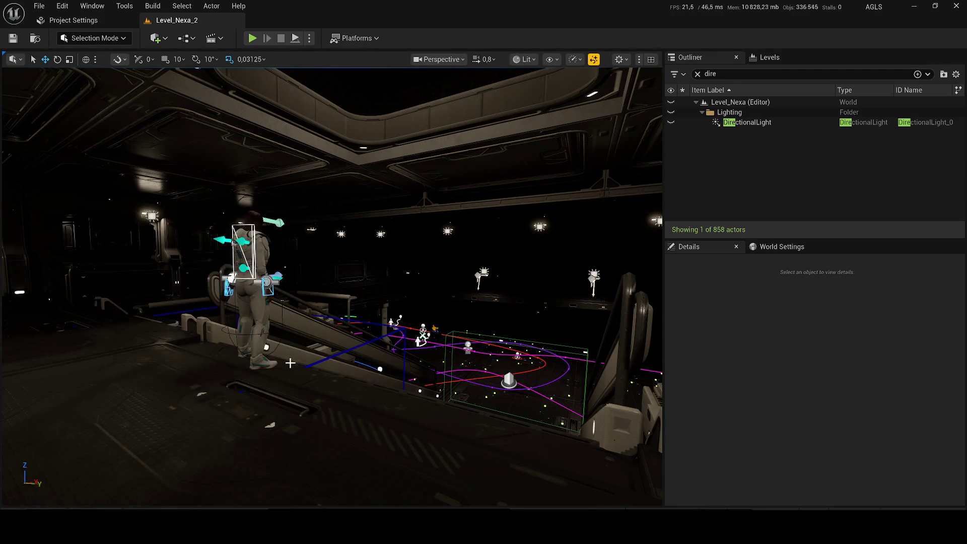
# Step: Launch Outil Capture d'écran from a Start search for 'c', dismiss its overlay, then switch to the artwork image
pyautogui.press('super')
pyautogui.write('c')
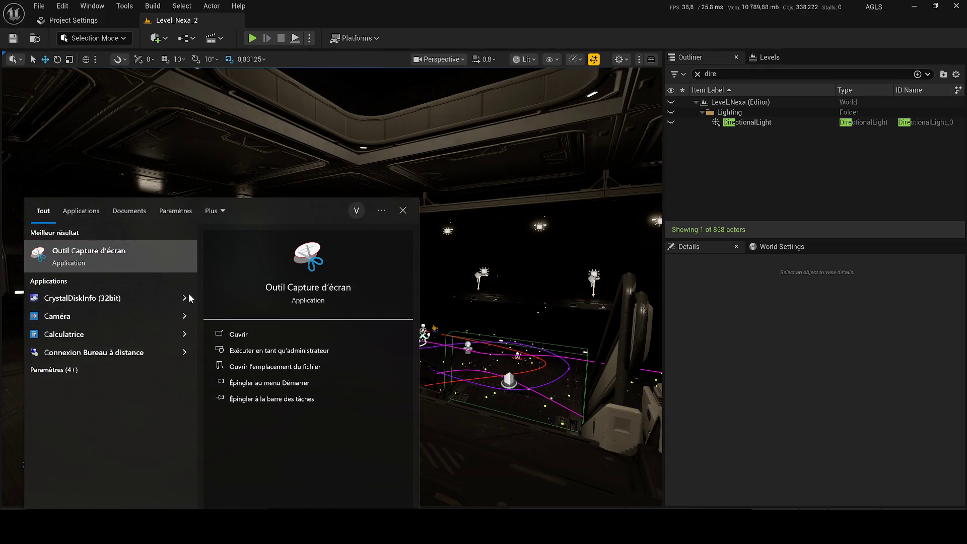
pyautogui.click(268, 338)
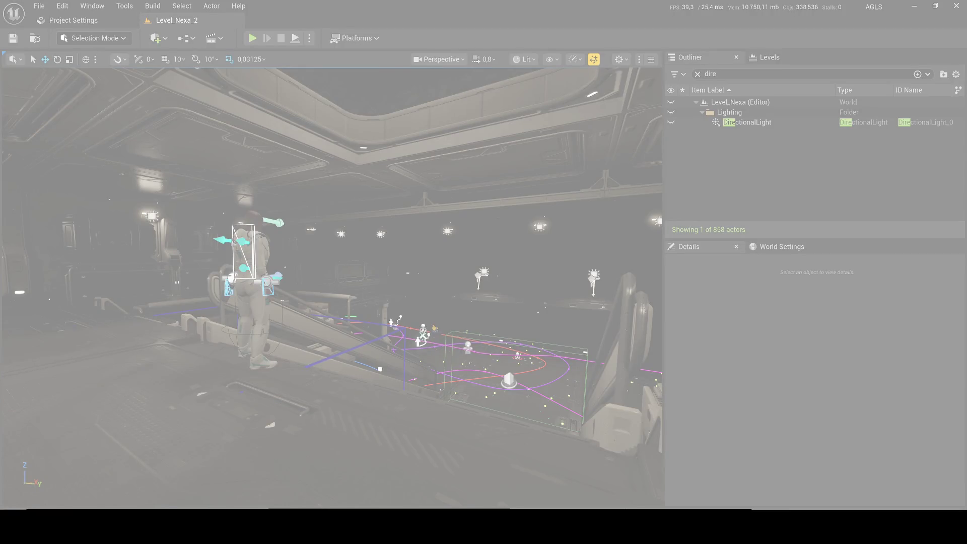
pyautogui.press('Escape')
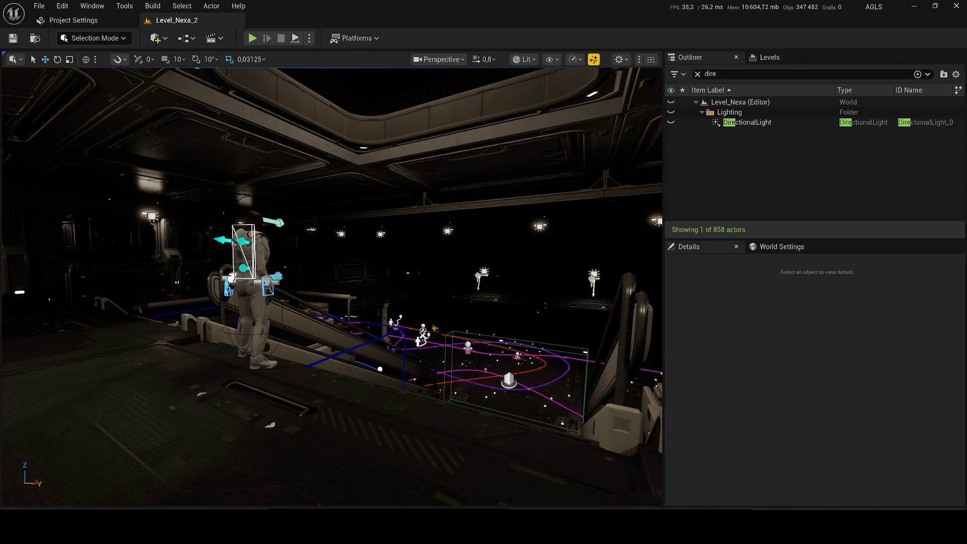
pyautogui.hotkey('alt', 'Tab')
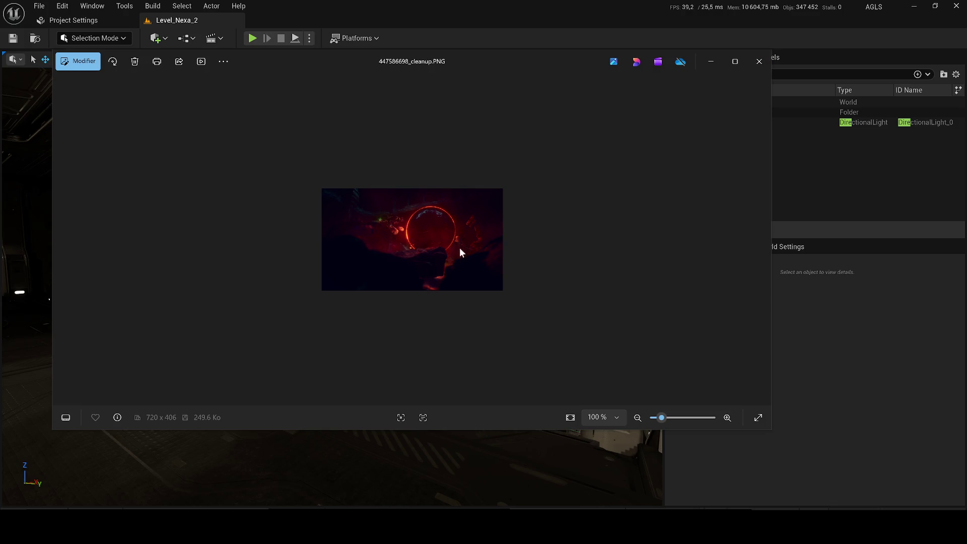
pyautogui.scroll(5, 459, 252)
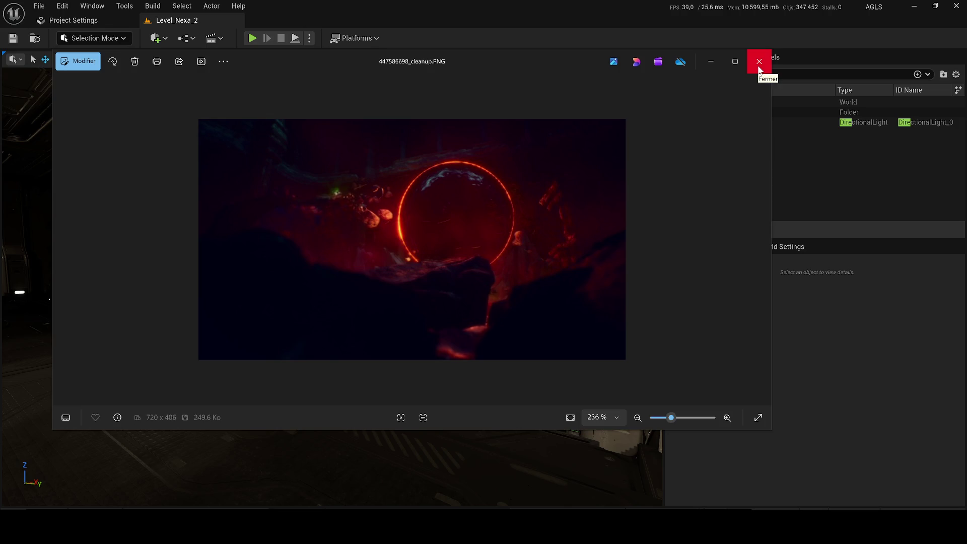
pyautogui.click(759, 62)
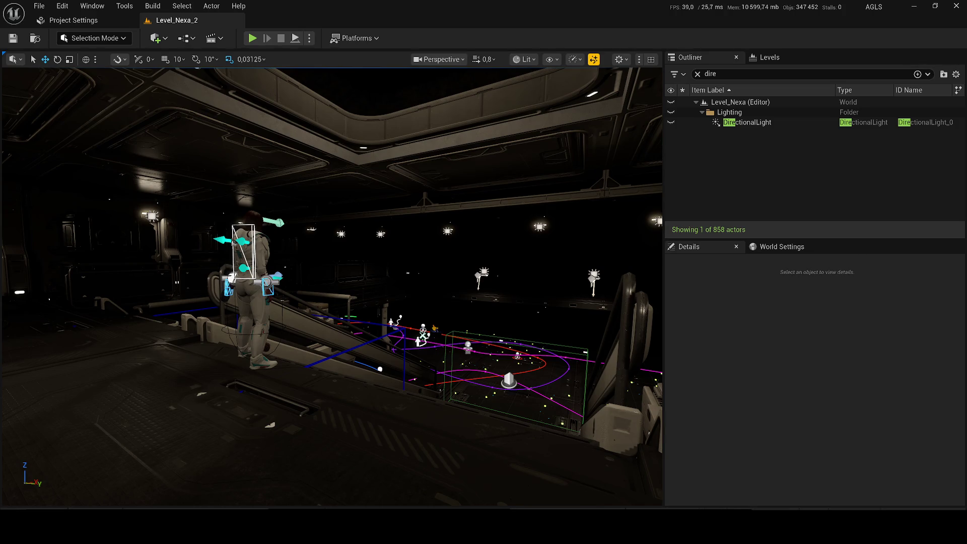
pyautogui.press('super+e')
pyautogui.press('super')
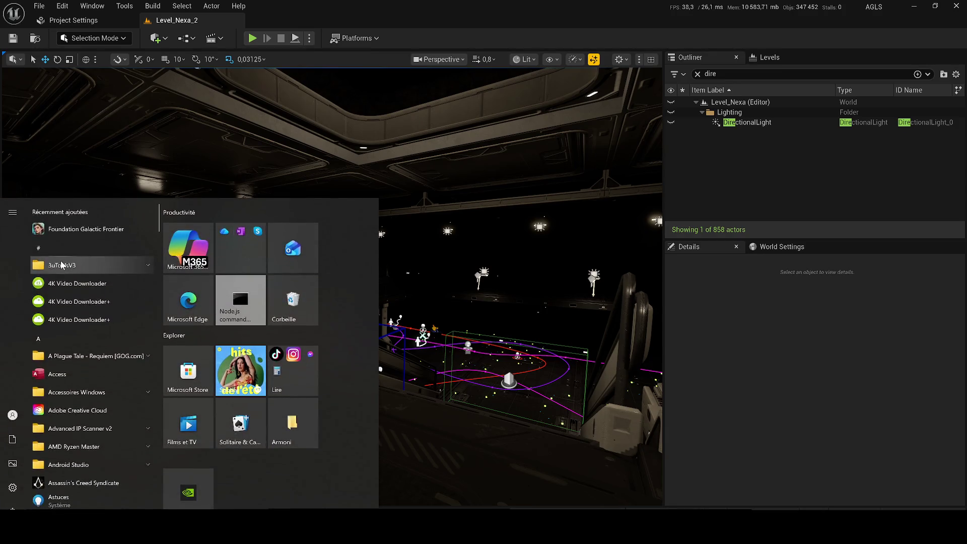
pyautogui.write('c')
pyautogui.click(67, 266)
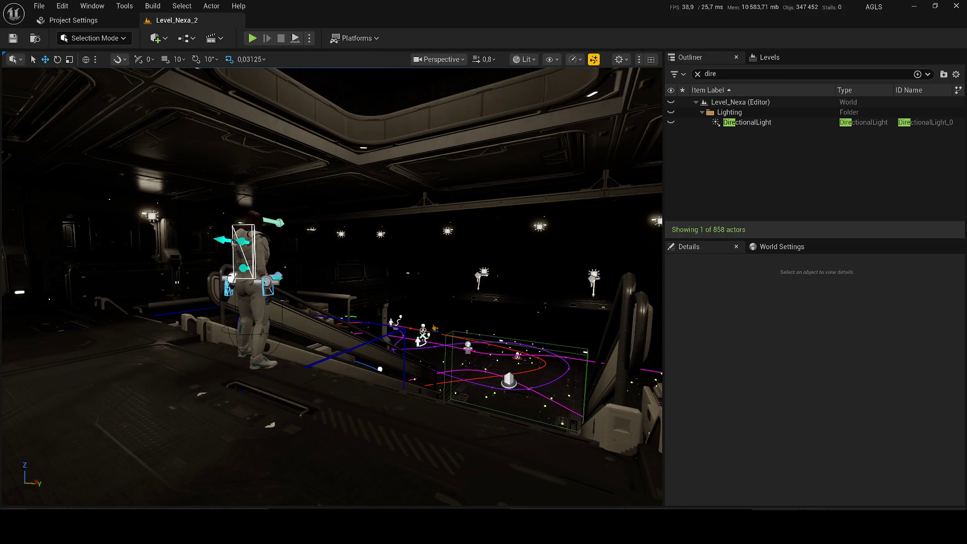
pyautogui.press('Escape')
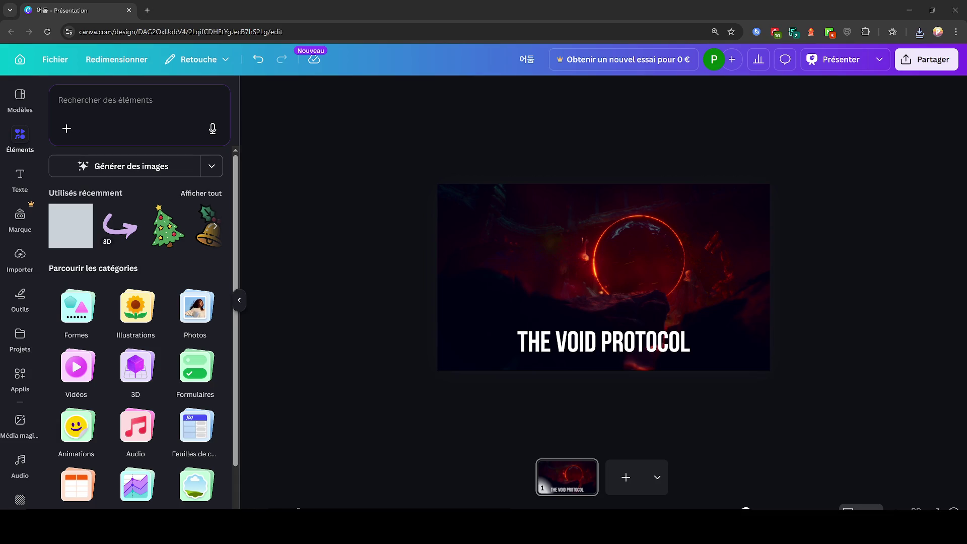
# Step: Select THE VOID PROTOCOL title and its dark background image on the Canva slide, then deselect them
pyautogui.keyDown('ctrl'); pyautogui.scroll(5, 837, 346); pyautogui.keyUp('ctrl')
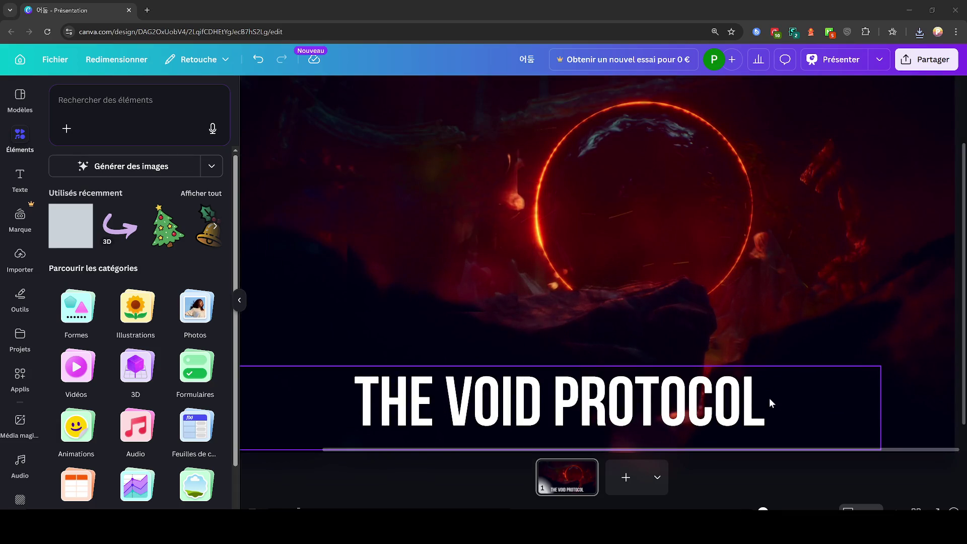
pyautogui.click(770, 401)
pyautogui.click(889, 358)
pyautogui.keyDown('ctrl'); pyautogui.scroll(-1, 885, 356); pyautogui.keyUp('ctrl')
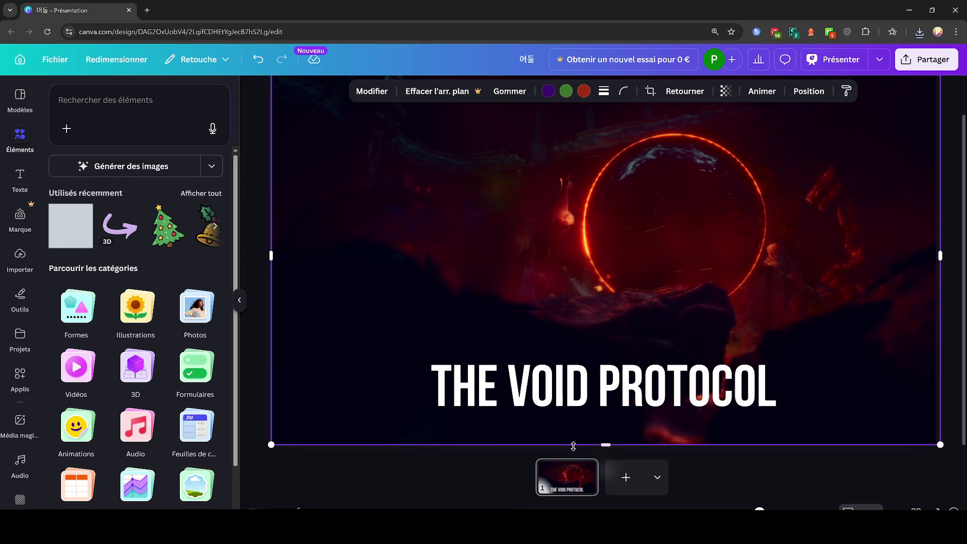
pyautogui.keyDown('ctrl'); pyautogui.scroll(-3, 615, 442); pyautogui.keyUp('ctrl')
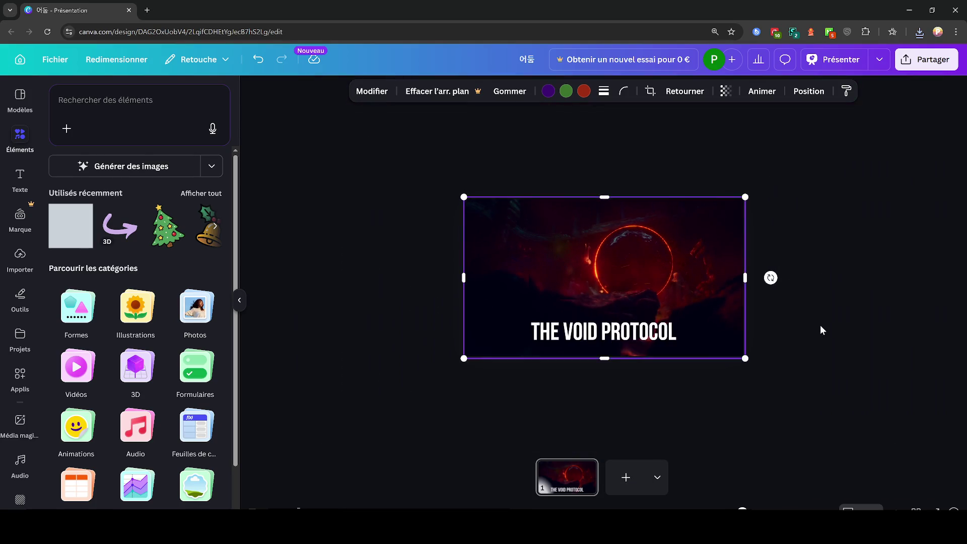
pyautogui.click(821, 328)
pyautogui.keyDown('ctrl'); pyautogui.scroll(2, 856, 252); pyautogui.keyUp('ctrl')
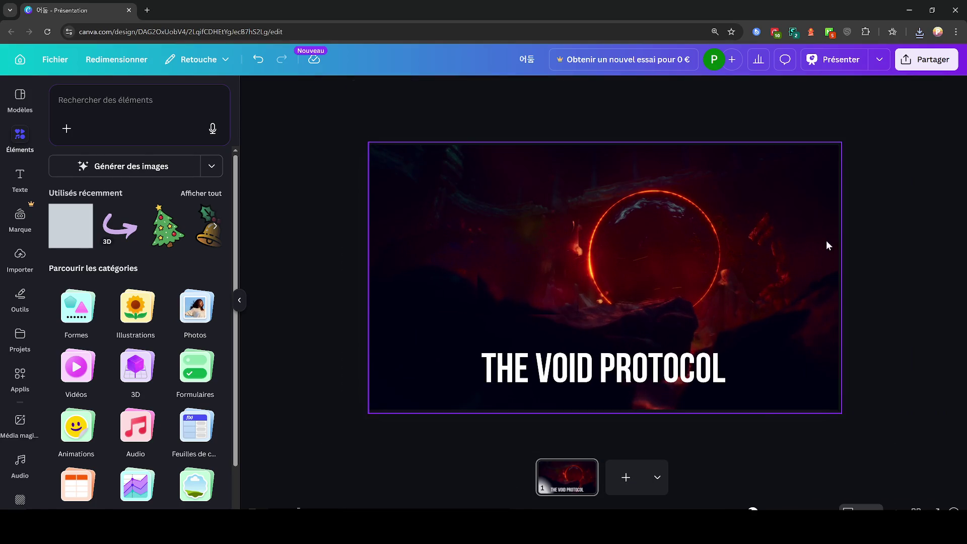
# Step: Start the snipping tool with a Start search for 'outil', capture the slide area, and minimise the tool
pyautogui.press('super')
pyautogui.keyDown('ctrl'); pyautogui.scroll(3, 648, 302); pyautogui.keyUp('ctrl')
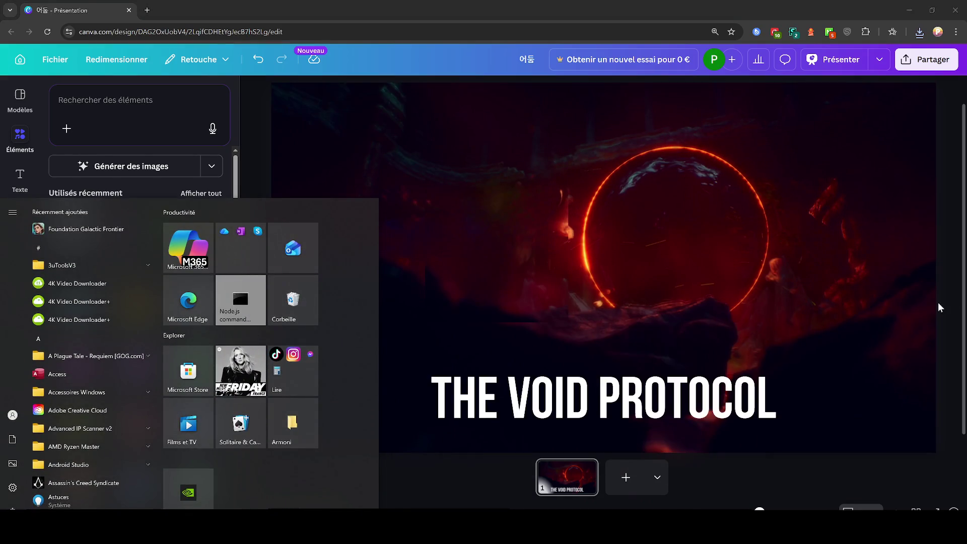
pyautogui.write('outil')
pyautogui.press('Return')
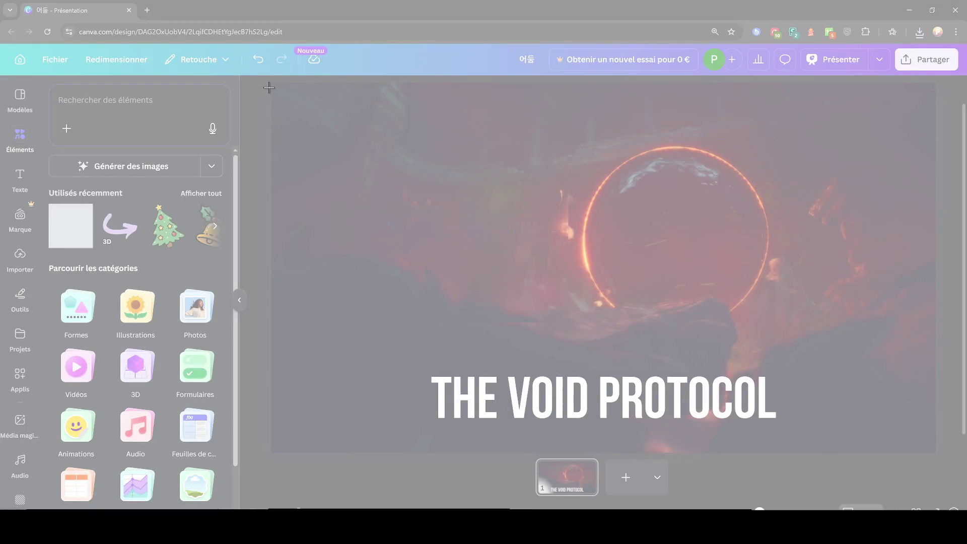
pyautogui.moveTo(272, 84)
pyautogui.mouseDown()
pyautogui.moveTo(846, 500)
pyautogui.moveTo(913, 478)
pyautogui.moveTo(943, 453)
pyautogui.mouseUp()
pyautogui.press('super+Down')
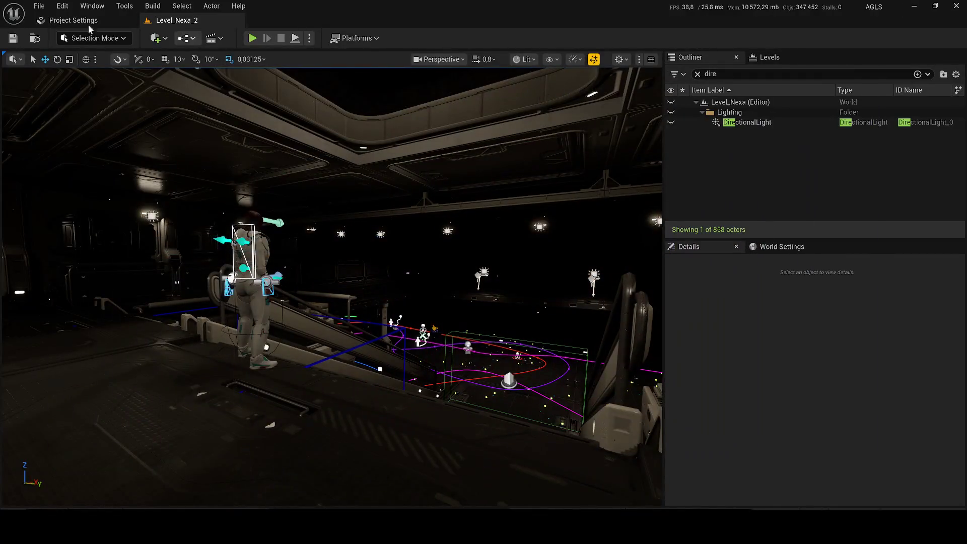
# Step: Set both Editor Splash and Game Splash to The void Protocol.PNG from the Desktop
pyautogui.click(88, 24)
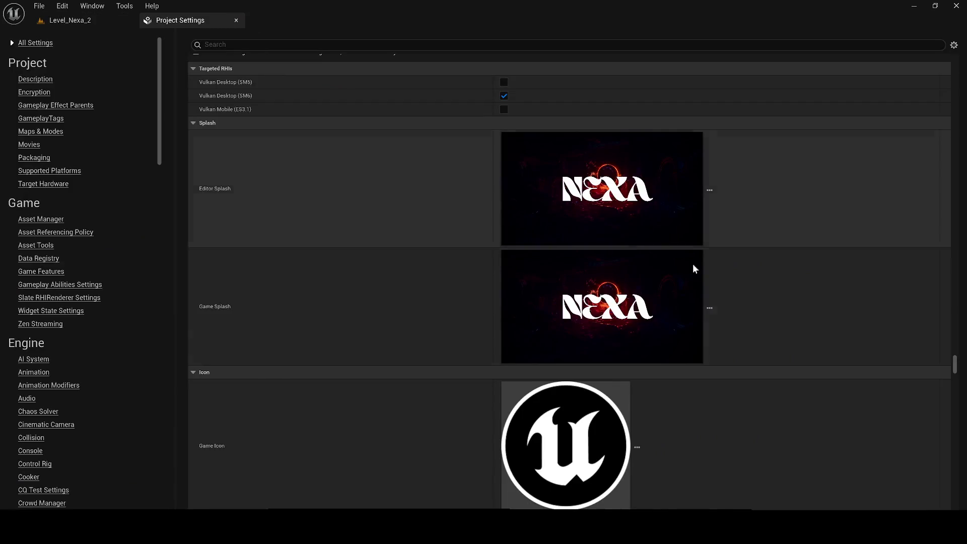
pyautogui.click(709, 189)
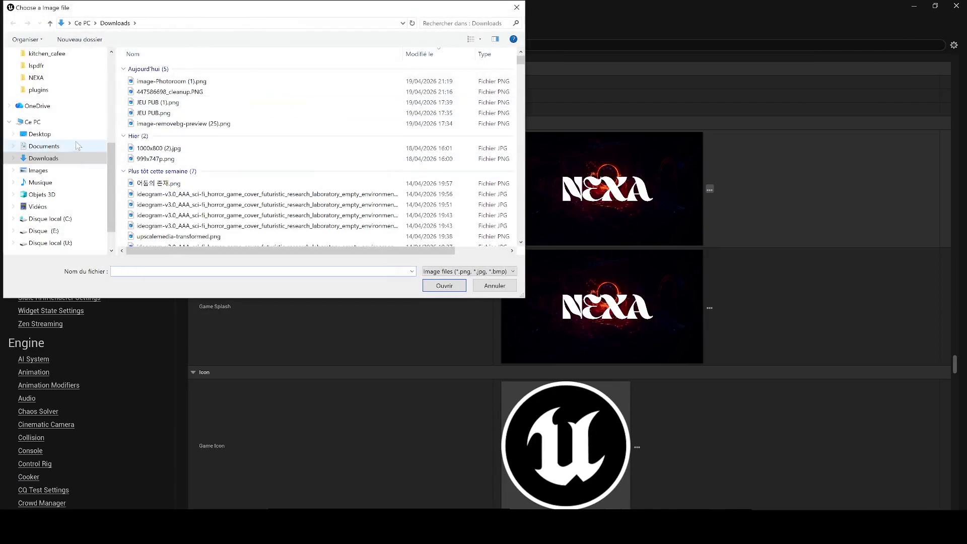
pyautogui.click(40, 134)
pyautogui.scroll(-5, 285, 245)
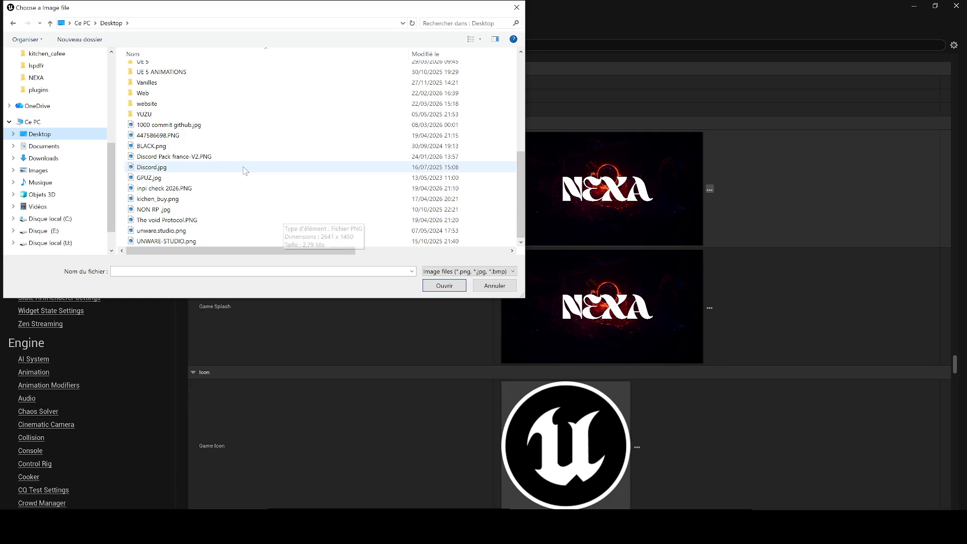
pyautogui.doubleClick(214, 222)
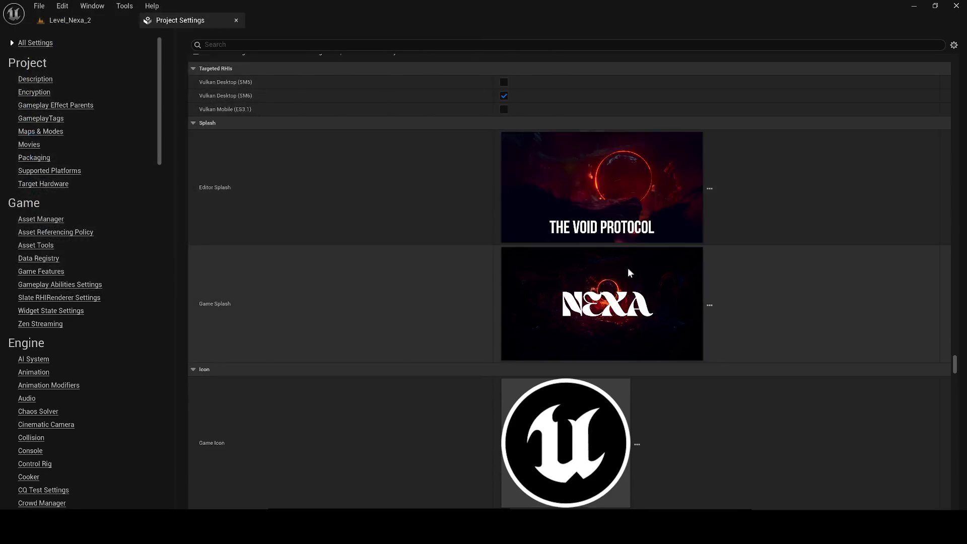
pyautogui.click(709, 304)
pyautogui.scroll(-10, 254, 177)
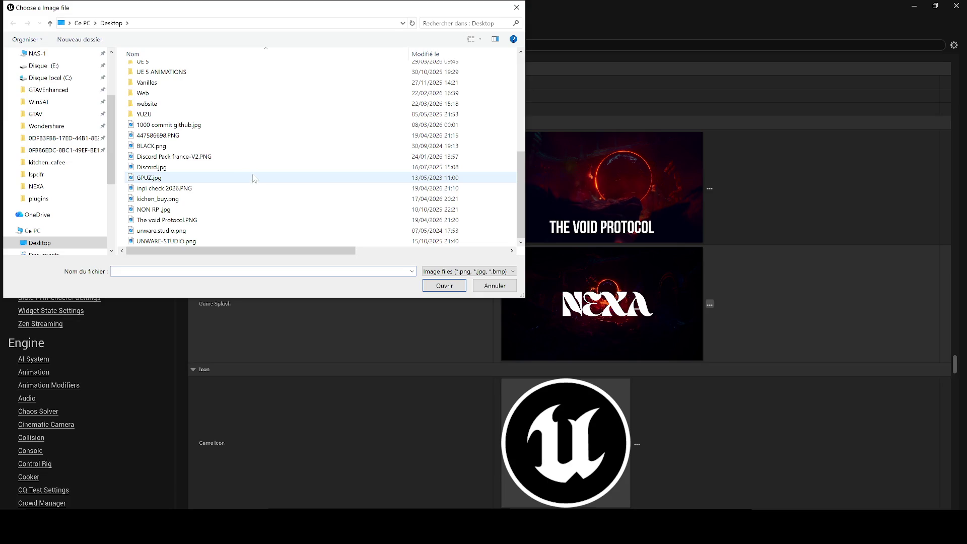
pyautogui.doubleClick(179, 222)
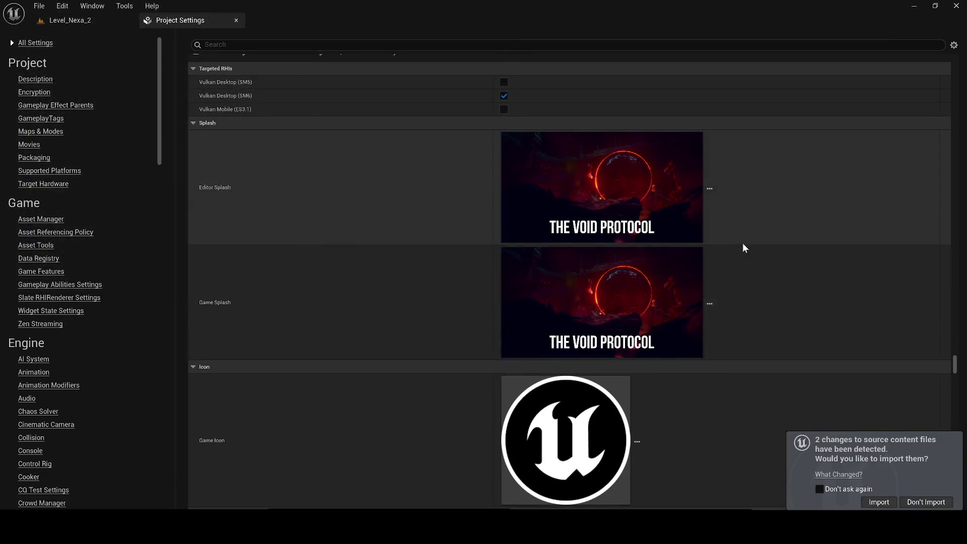
# Step: Import the changed source files and confirm both splash re-imports
pyautogui.click(879, 502)
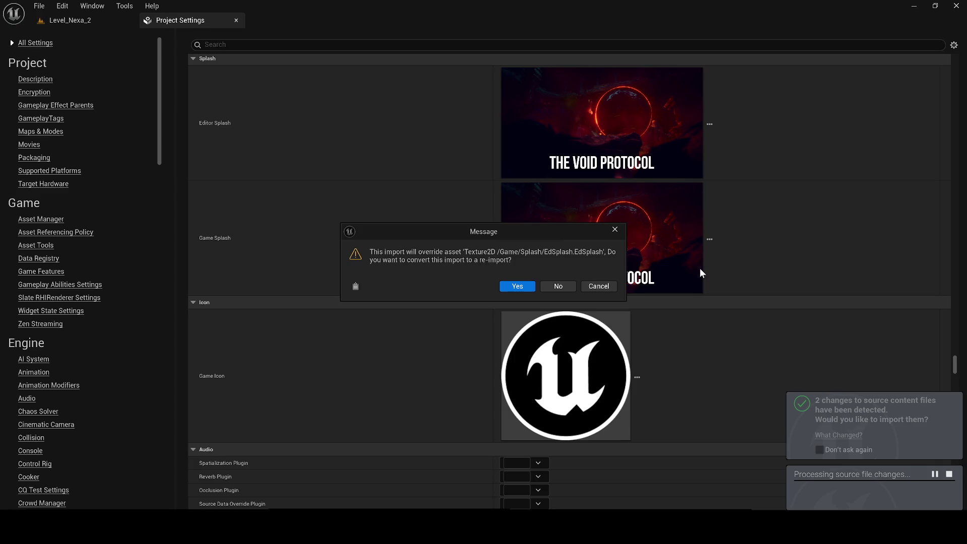
pyautogui.click(512, 284)
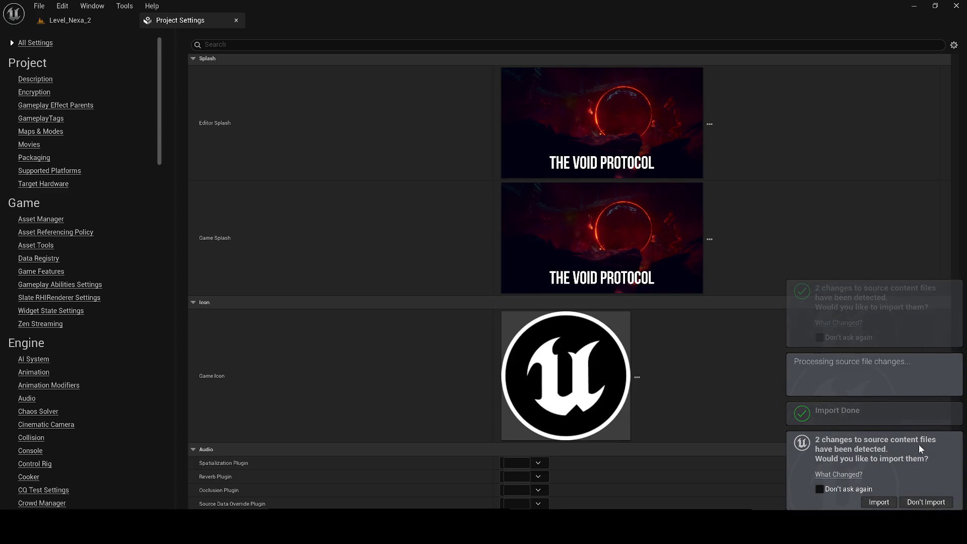
pyautogui.click(878, 502)
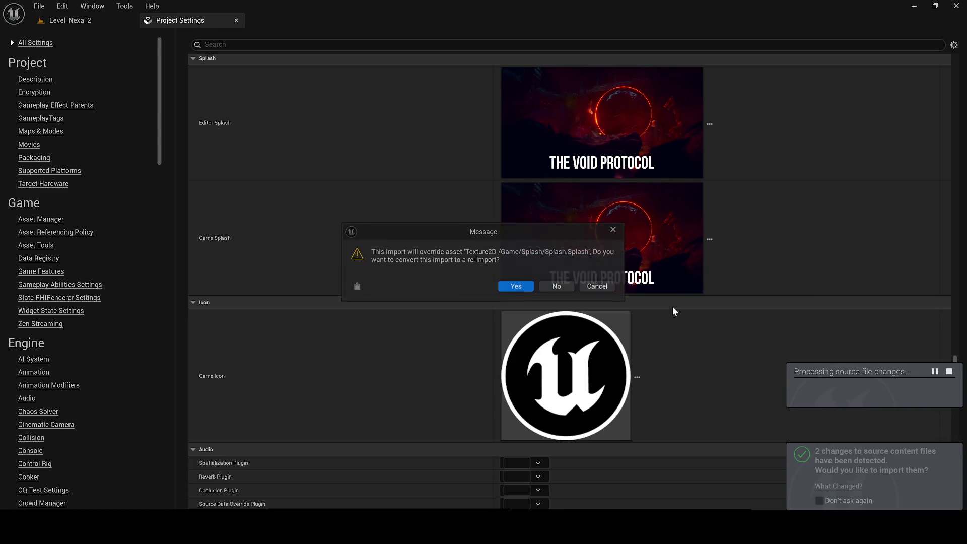
pyautogui.click(521, 285)
pyautogui.scroll(-2, 623, 306)
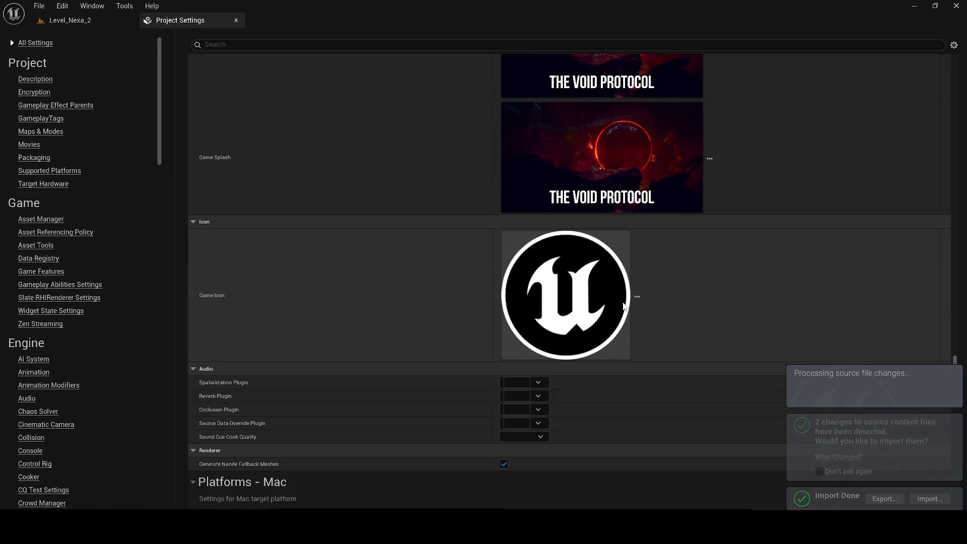
# Step: Review the platform splash and icon settings and cancel choosing a new Game Icon
pyautogui.scroll(-12, 623, 306)
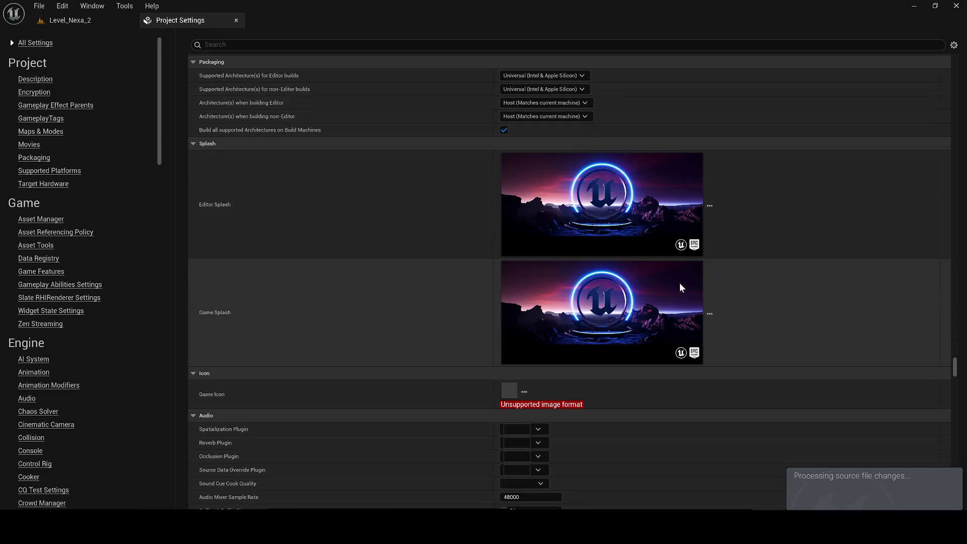
pyautogui.scroll(-5, 669, 259)
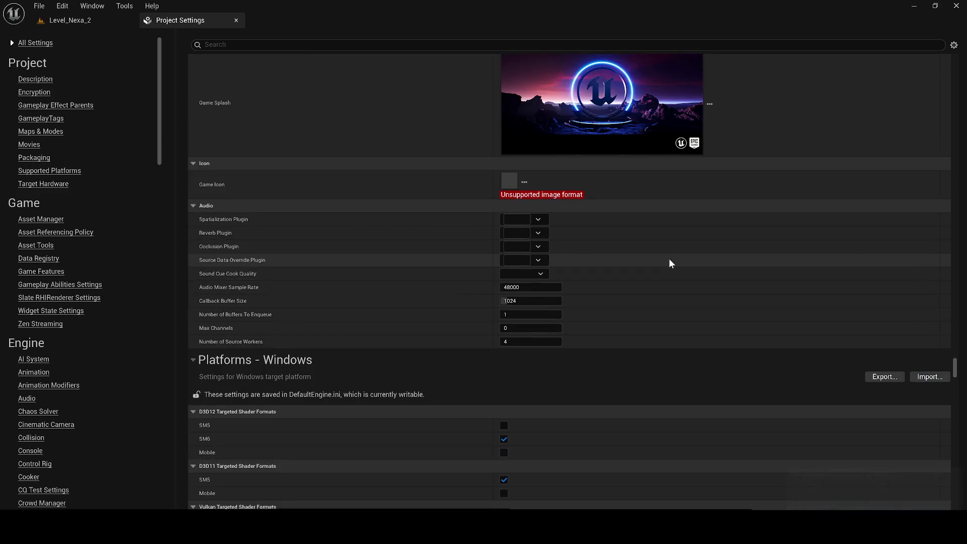
pyautogui.scroll(-8, 588, 258)
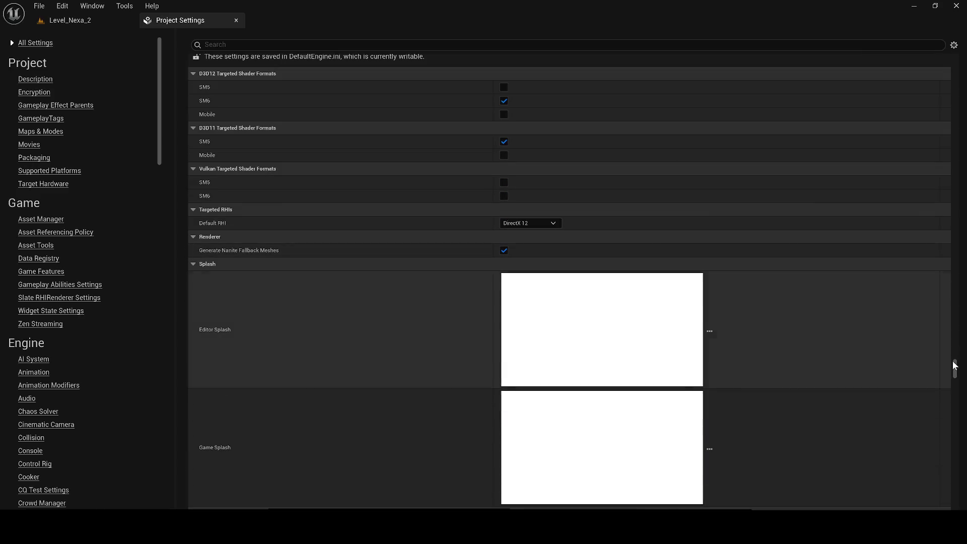
pyautogui.moveTo(955, 365)
pyautogui.mouseDown()
pyautogui.moveTo(955, 381)
pyautogui.moveTo(956, 371)
pyautogui.mouseUp()
pyautogui.scroll(4, 695, 263)
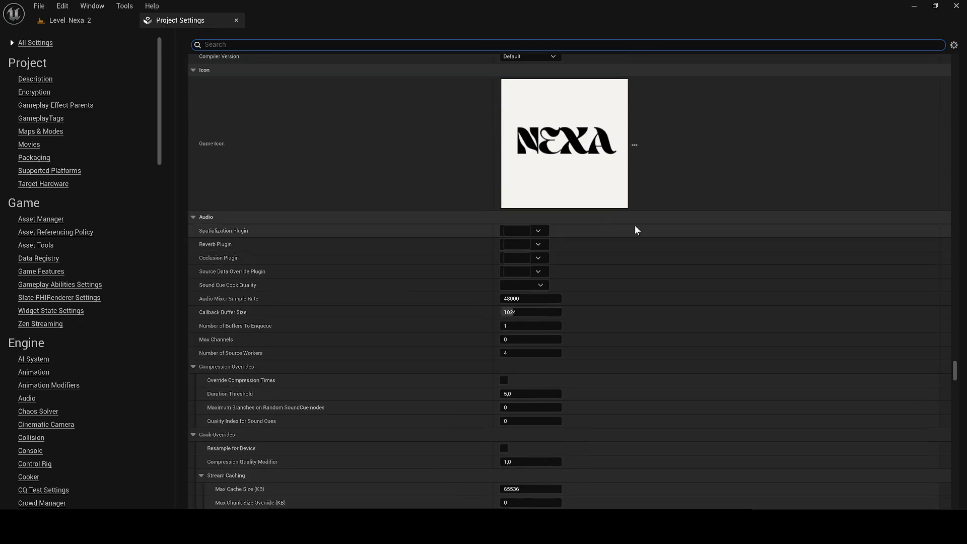
pyautogui.click(634, 145)
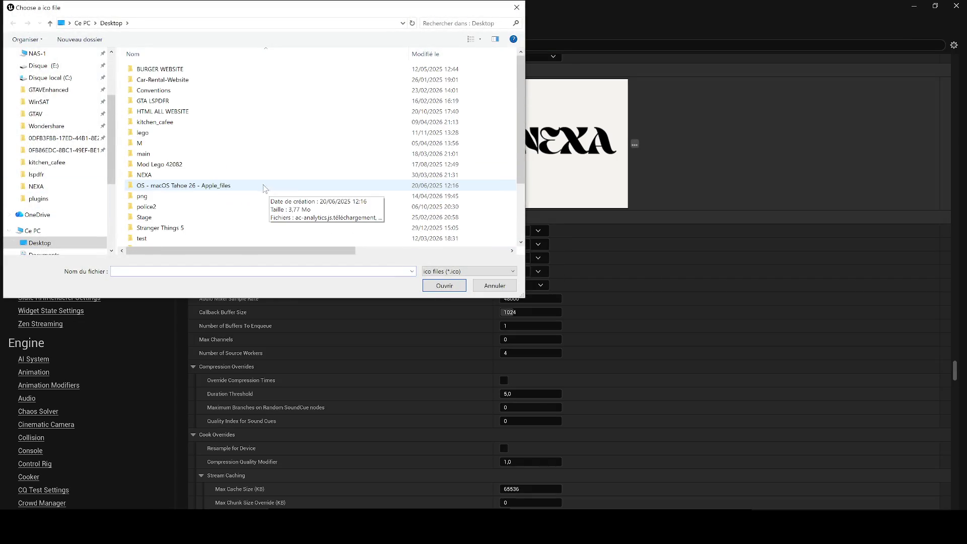
pyautogui.press('Escape')
# Step: Scroll through the remaining settings, then close the Project Settings tab
pyautogui.scroll(-4, 582, 149)
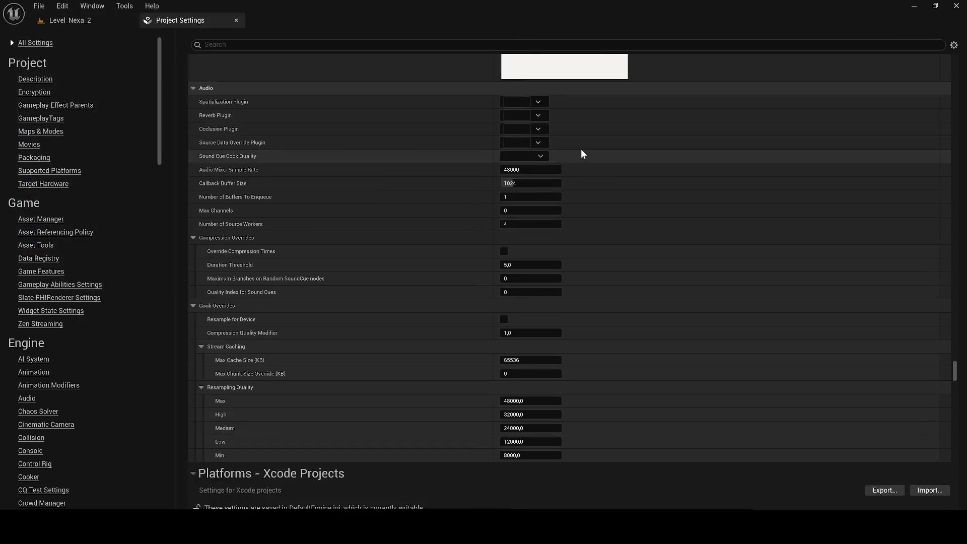
pyautogui.scroll(-6, 655, 201)
pyautogui.moveTo(957, 369); pyautogui.dragTo(916, 505)
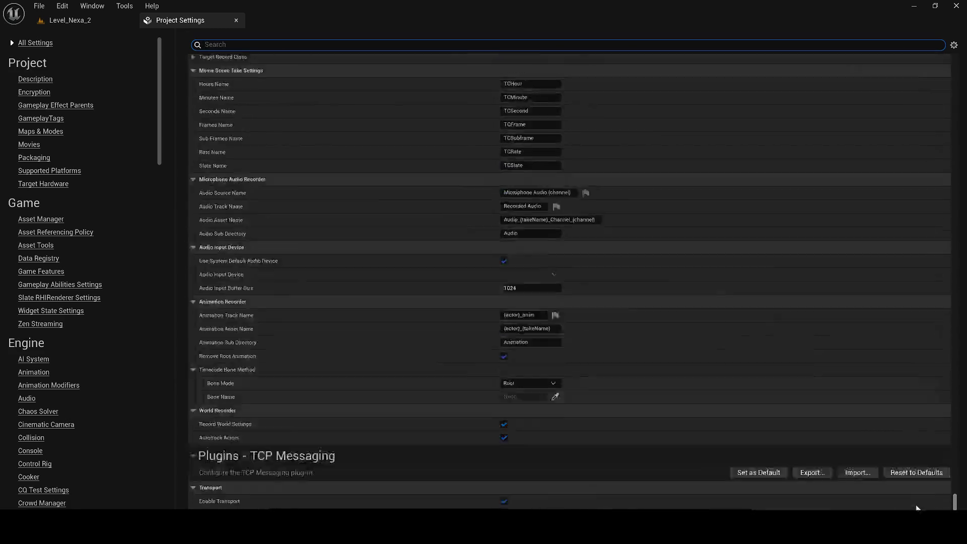
pyautogui.click(236, 20)
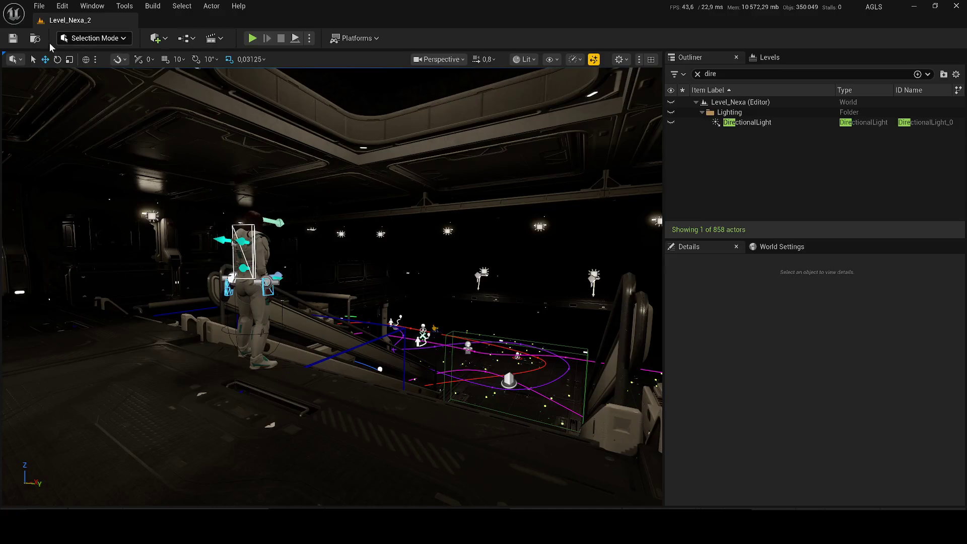
# Step: Play the level in the editor, run forward with W, jump with Space, then stop with Esc
pyautogui.hotkey('alt', 'p')
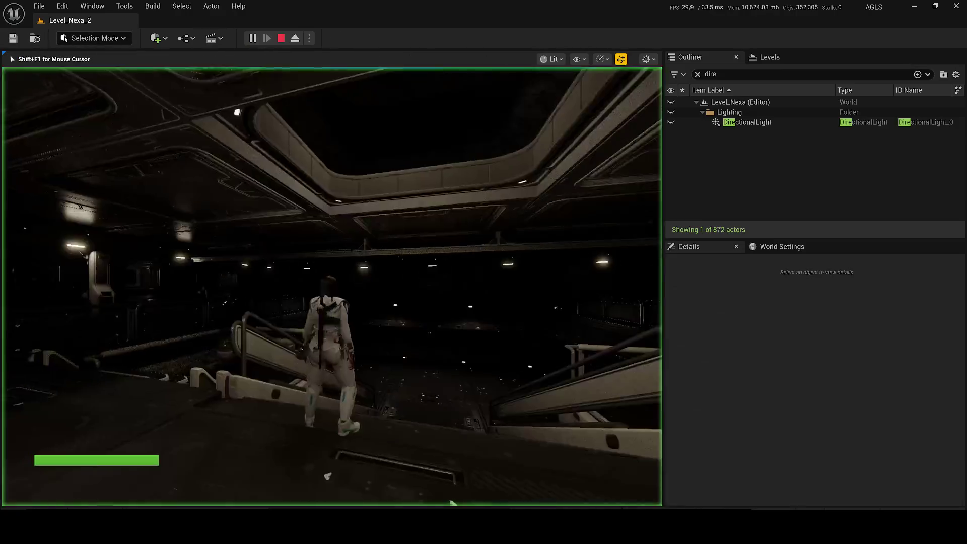
pyautogui.press('w')
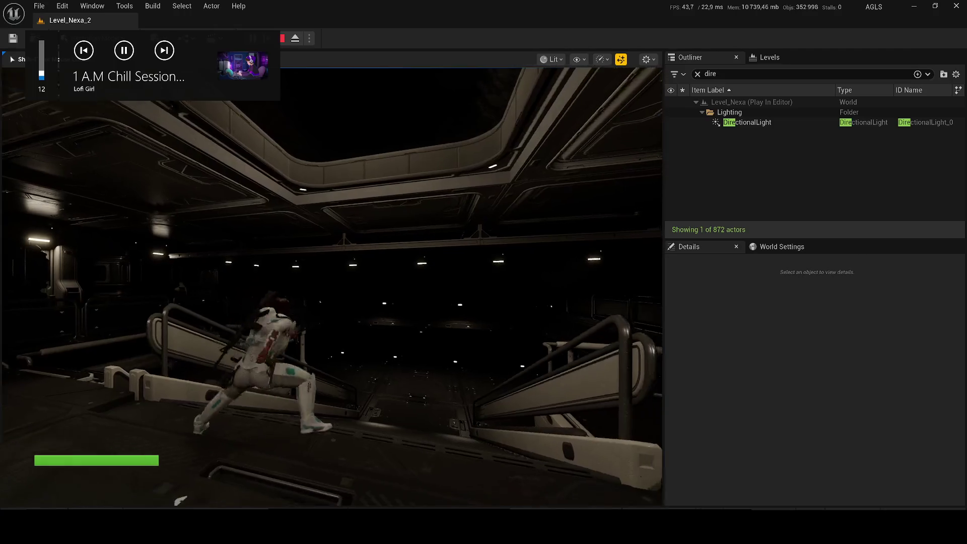
pyautogui.press('space')
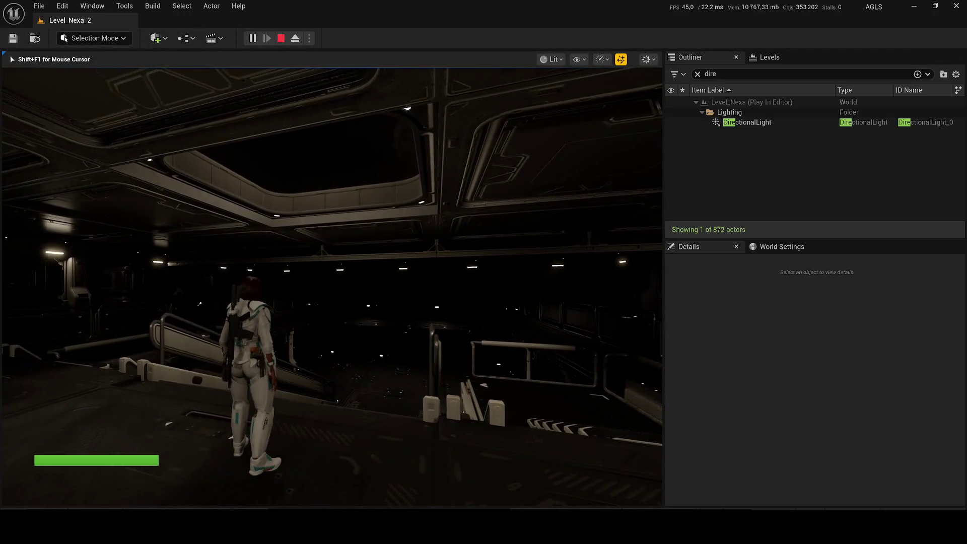
pyautogui.press('Escape')
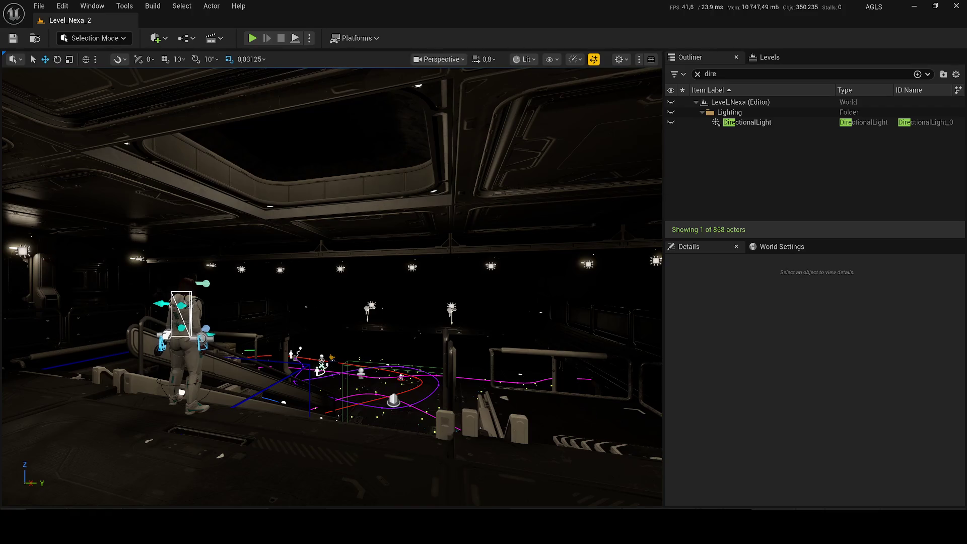
pyautogui.press('XF86AudioLowerVolume')
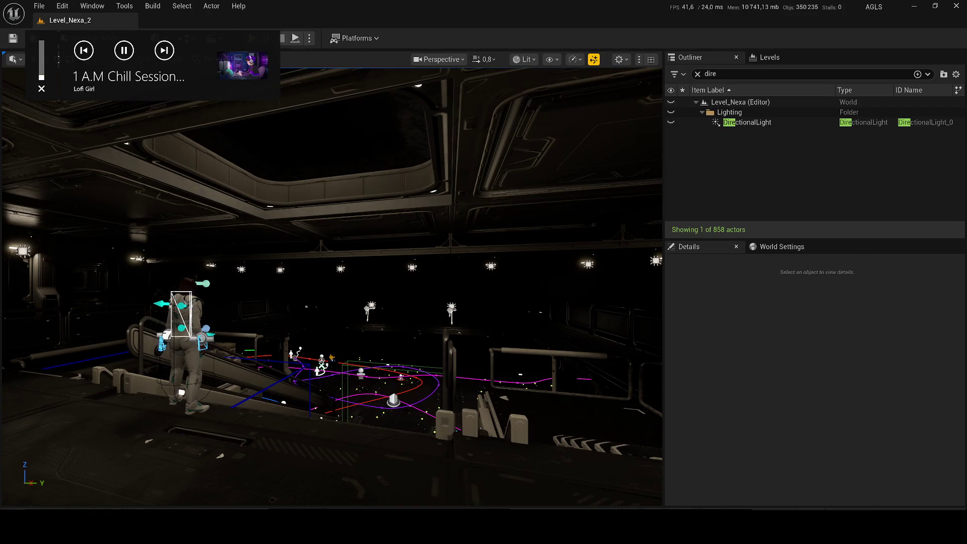
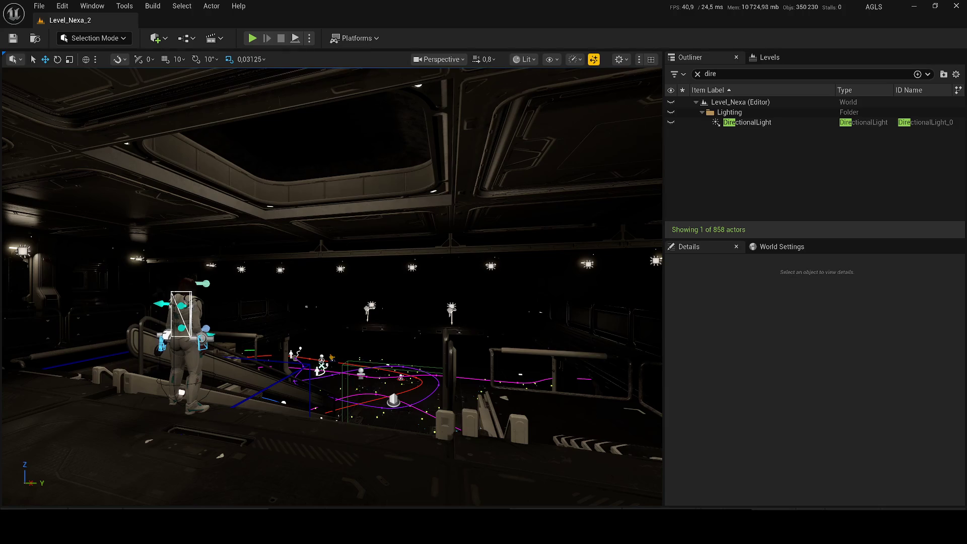
# Step: Adjust the system volume with the media keys: lower it, raise it, then lower it again
pyautogui.press('XF86AudioLowerVolume')
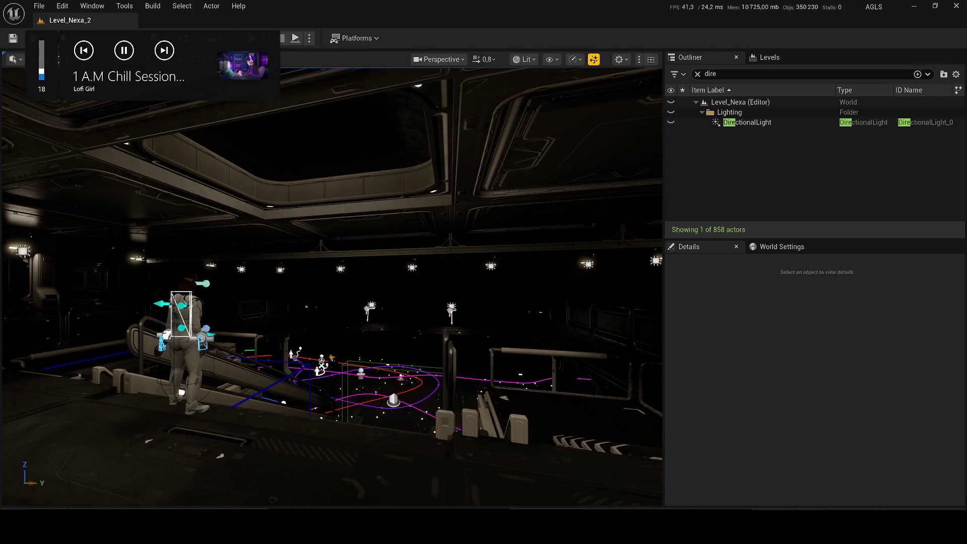
pyautogui.press('XF86AudioRaiseVolume')
pyautogui.press('XF86AudioRaiseVolume')
pyautogui.press('XF86AudioRaiseVolume')
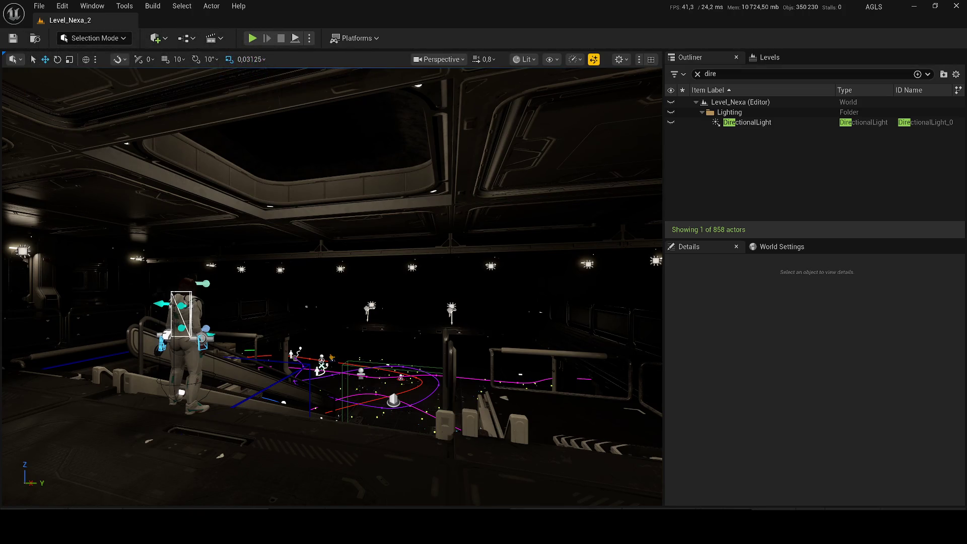
pyautogui.press('XF86AudioLowerVolume')
pyautogui.press('XF86AudioLowerVolume')
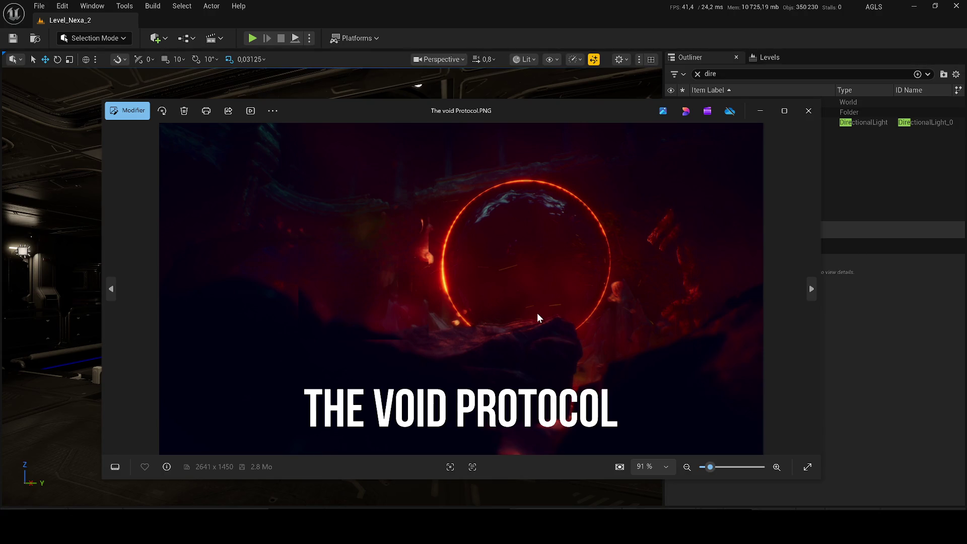
# Step: Maximize and reposition the Photos window showing 'The void Protocol.PNG', then close it
pyautogui.click(784, 111)
pyautogui.moveTo(609, 7)
pyautogui.mouseDown()
pyautogui.moveTo(609, 50)
pyautogui.moveTo(485, 70)
pyautogui.mouseUp()
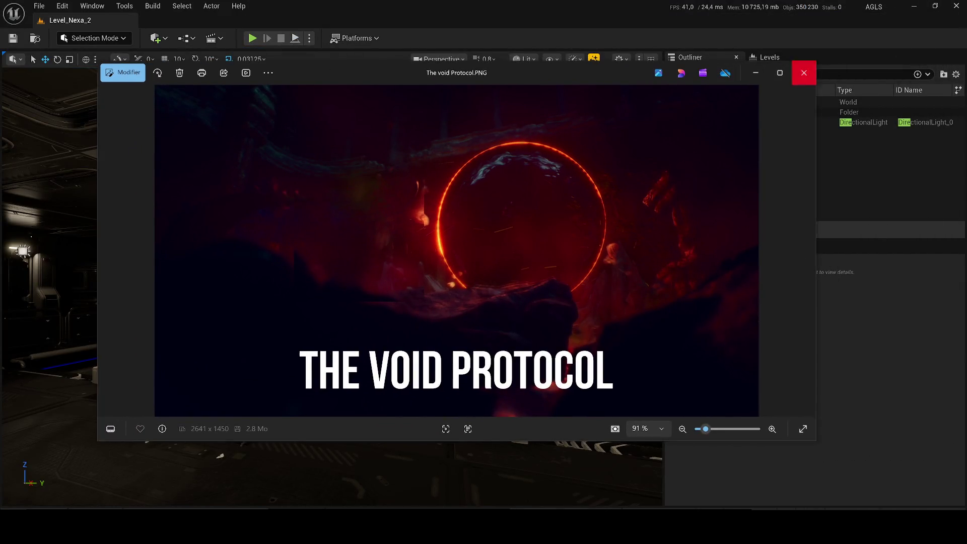
pyautogui.click(804, 73)
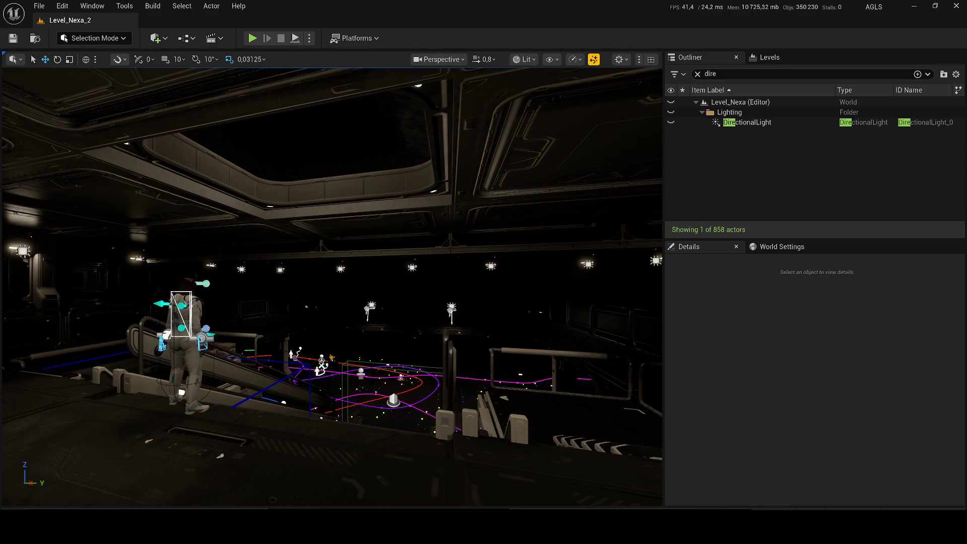
# Step: Lower the volume, then bring up the Start menu, dismiss it, and reopen it
pyautogui.press('XF86AudioLowerVolume')
pyautogui.press('super')
pyautogui.press('Escape')
pyautogui.press('super')
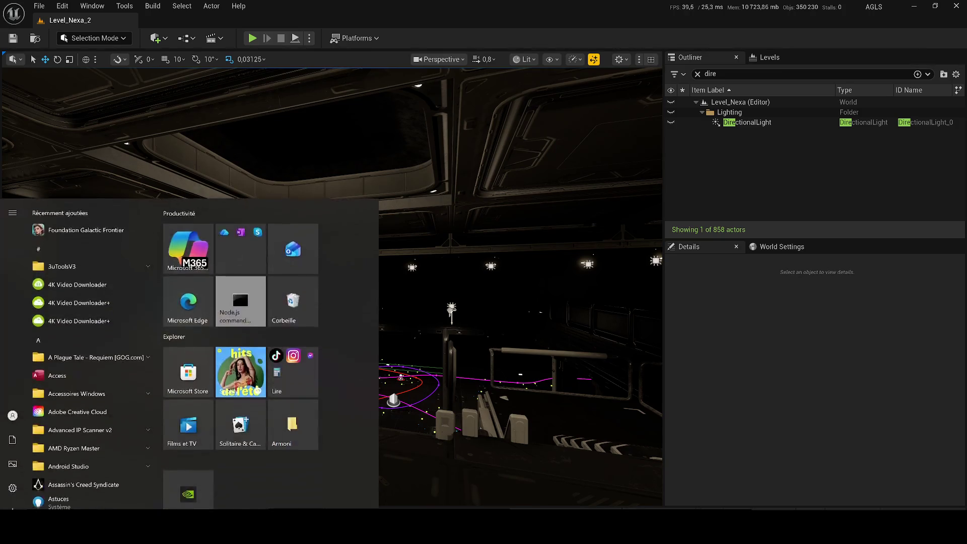
pyautogui.write('capture')
pyautogui.click(125, 242)
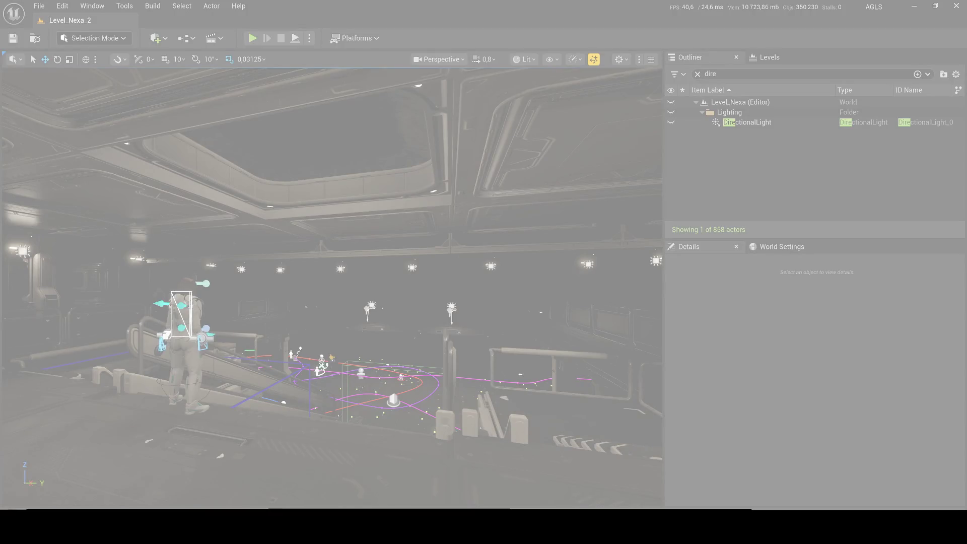
pyautogui.press('Escape')
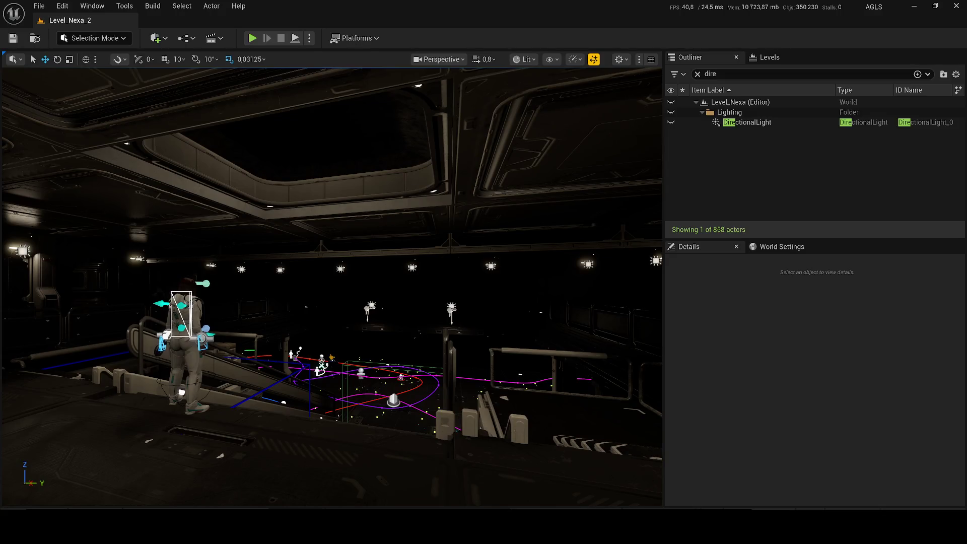
pyautogui.press('super+shift+s')
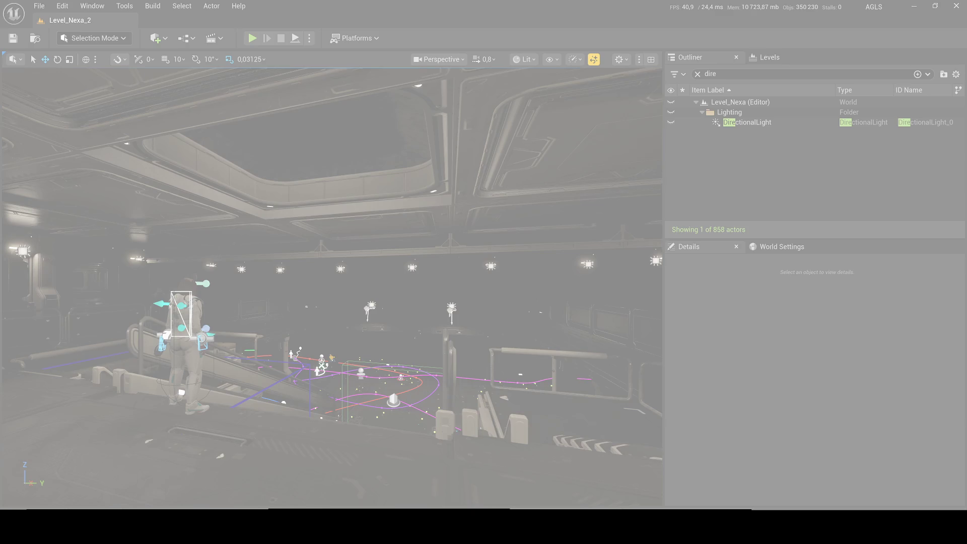
pyautogui.press('Escape')
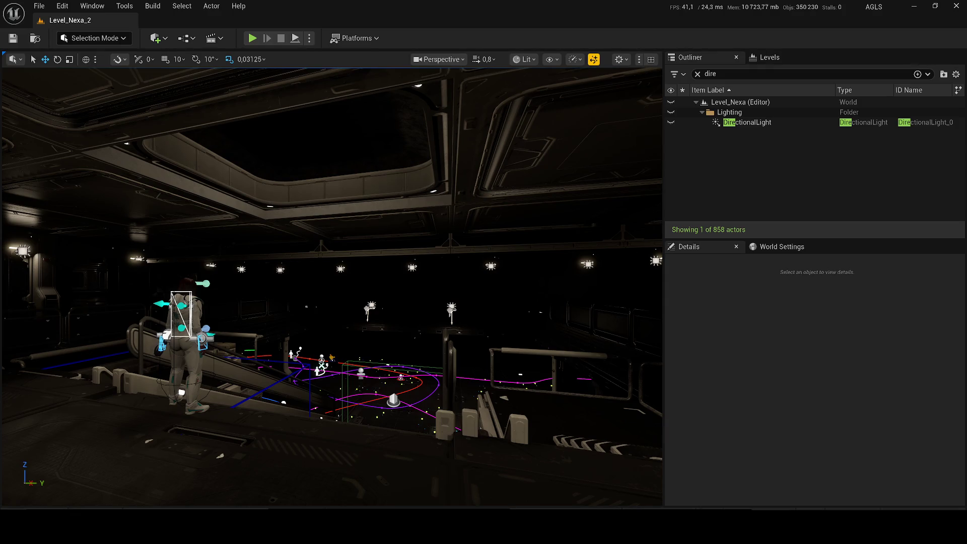
pyautogui.press('super')
pyautogui.write('c')
pyautogui.press('Return')
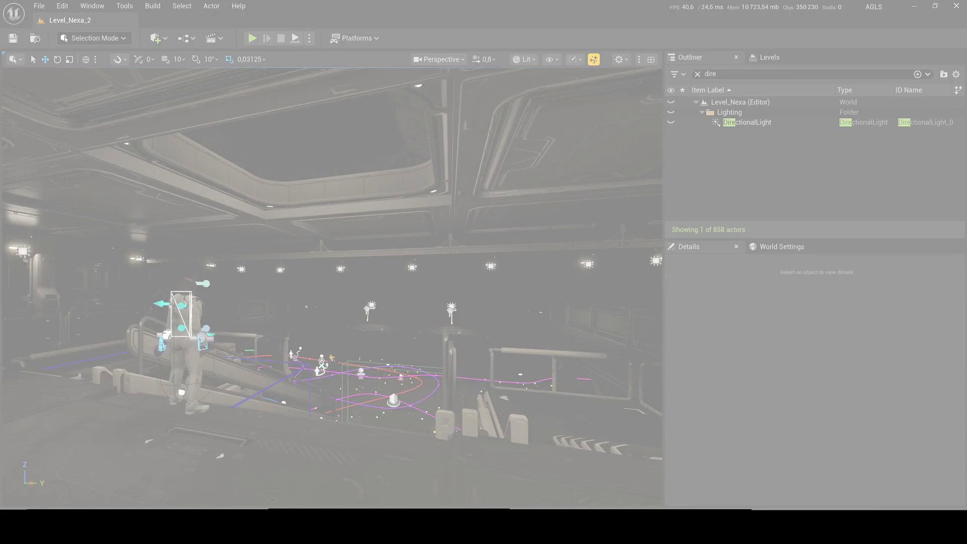
pyautogui.press('Escape')
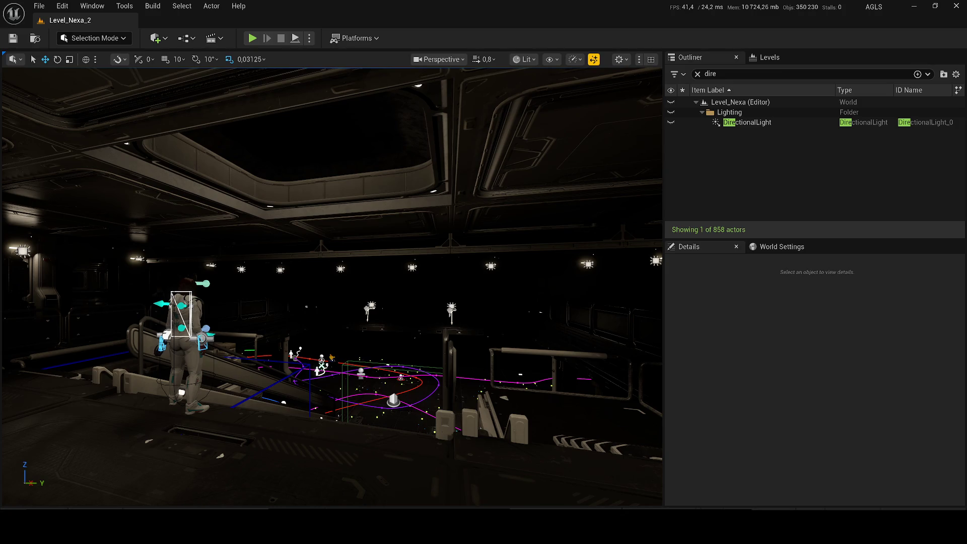
pyautogui.hotkey('alt', 'Tab')
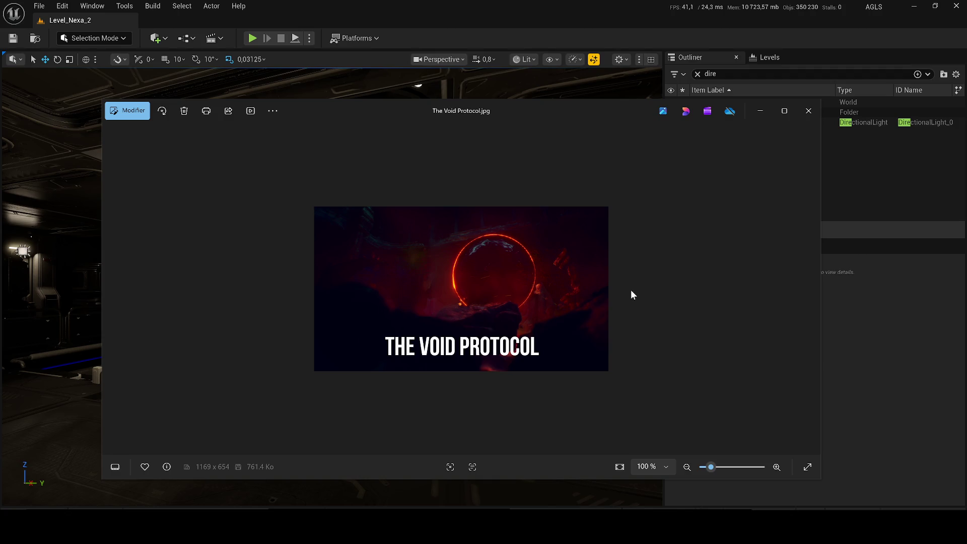
# Step: Zoom in and out on The Void Protocol title card, then close that image
pyautogui.scroll(3, 500, 279)
pyautogui.scroll(-3, 502, 292)
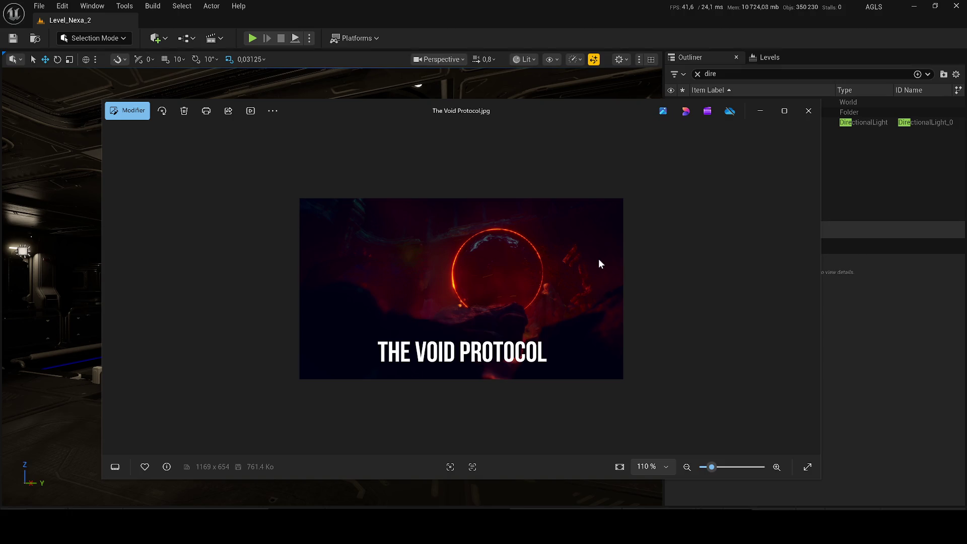
pyautogui.click(808, 111)
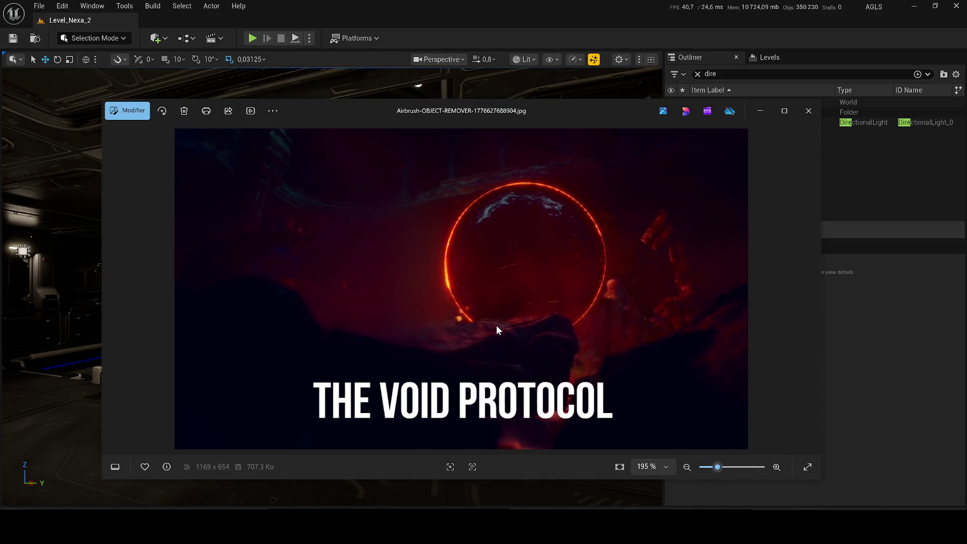
# Step: Close the retouched title card and the last remaining title card window
pyautogui.scroll(-2, 494, 319)
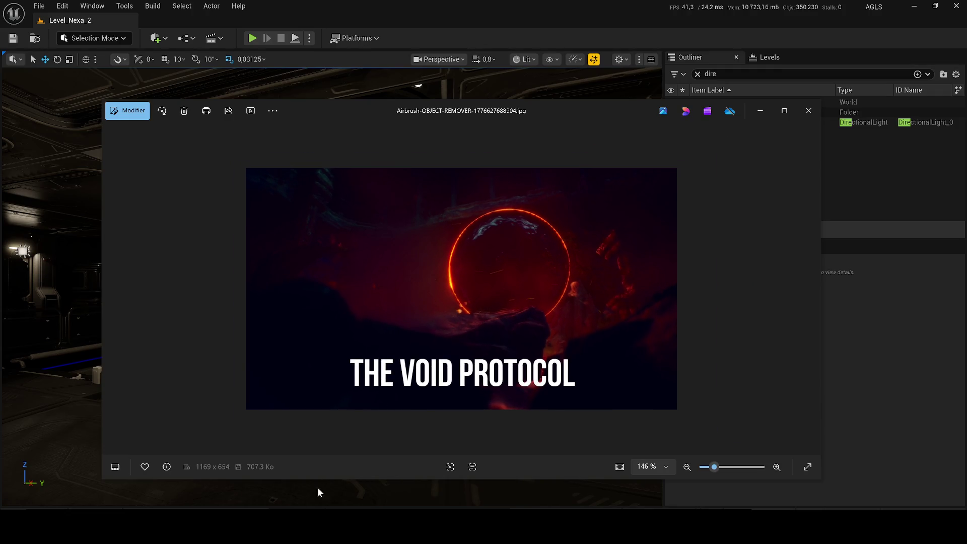
pyautogui.moveTo(285, 524)
pyautogui.click(809, 111)
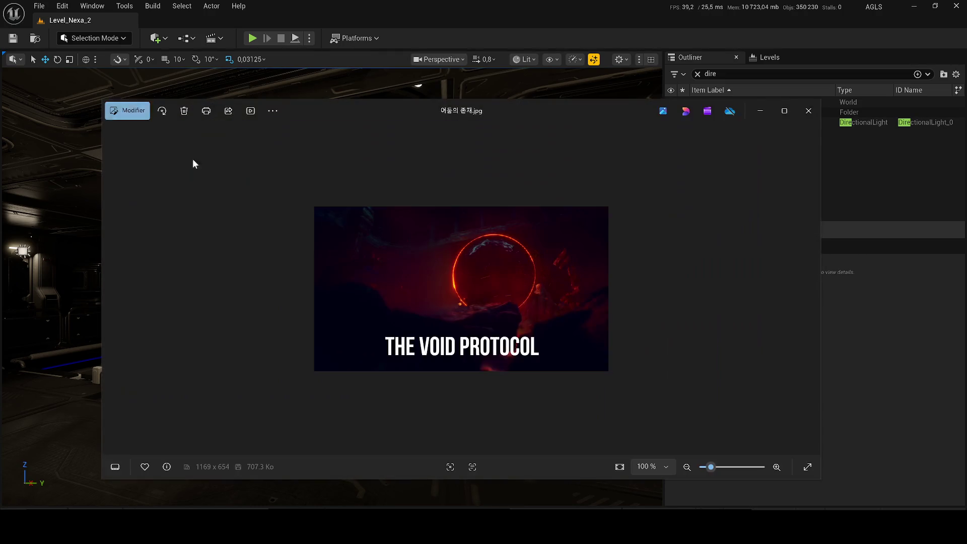
pyautogui.click(809, 113)
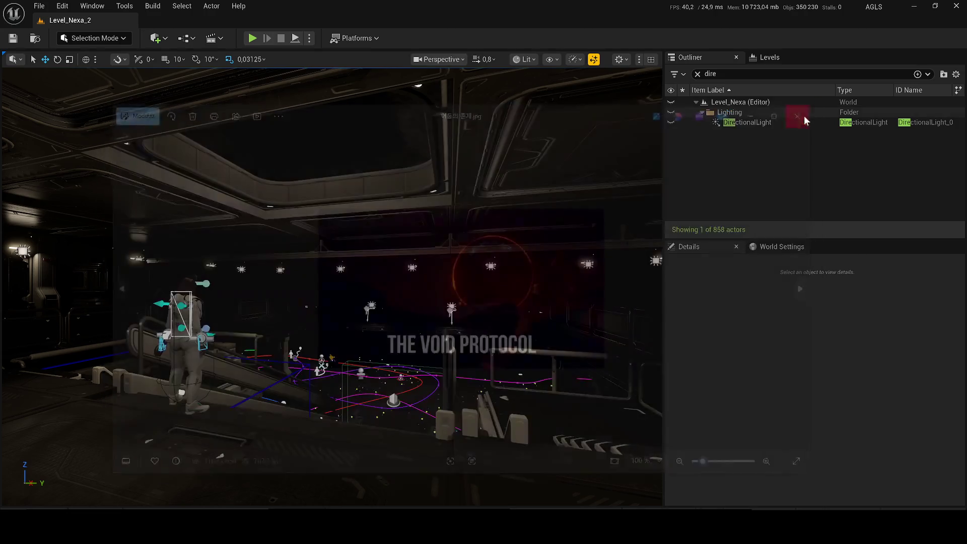